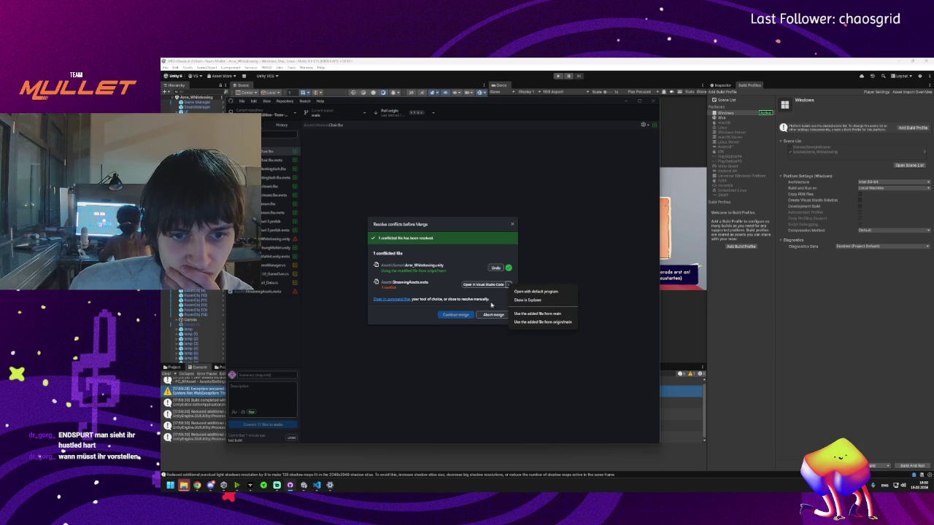
# - Keep main's version of StreamingAssets.meta, complete the merge and push it to origin
pyautogui.click(548, 314)
pyautogui.click(463, 316)
pyautogui.click(434, 116)
pyautogui.click(394, 125)
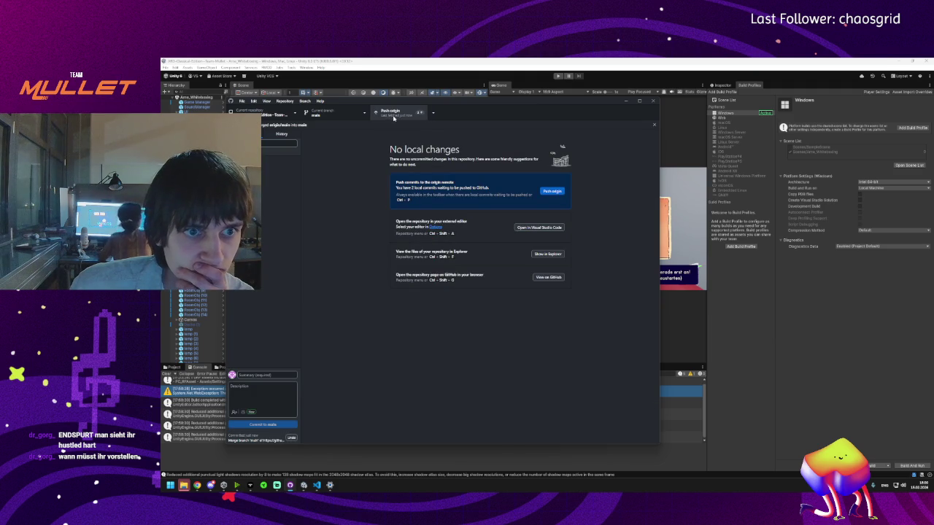
# - Show the commit history to review the latest commit's prefab changes
pyautogui.click(281, 135)
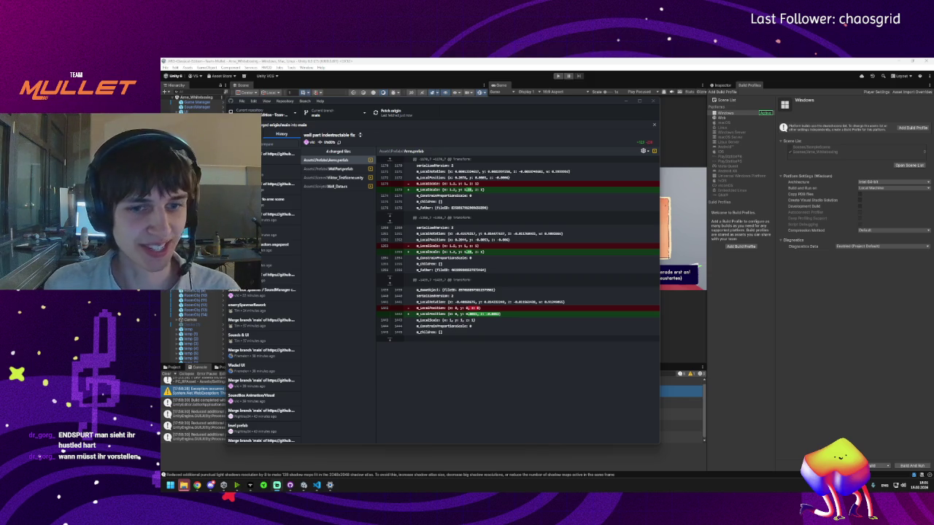
# - Fetch origin, then bring up the Documents › Builds folder with the ARD-Mullet build
pyautogui.click(394, 114)
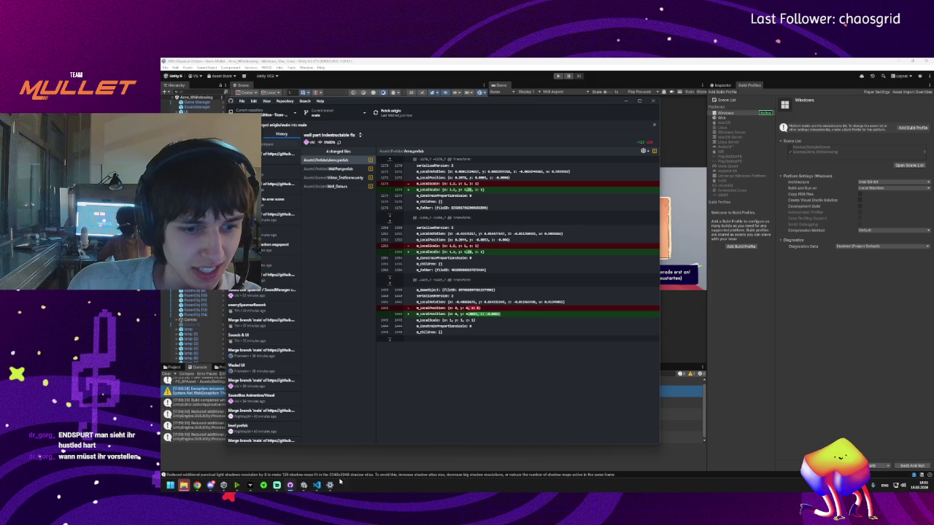
pyautogui.click(185, 486)
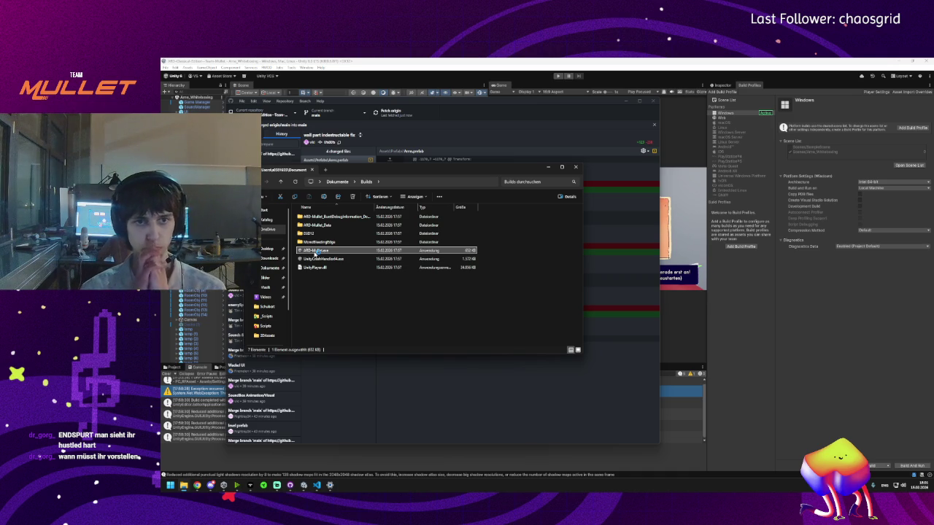
# - Launch ARD-Mullet.exe from the Builds folder and bring the game window forward
pyautogui.click(804, 300)
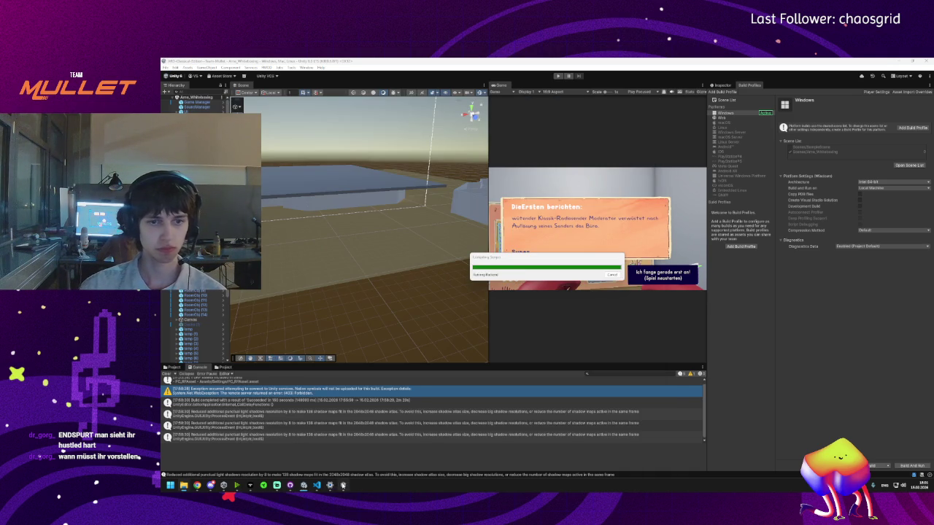
pyautogui.moveTo(343, 485)
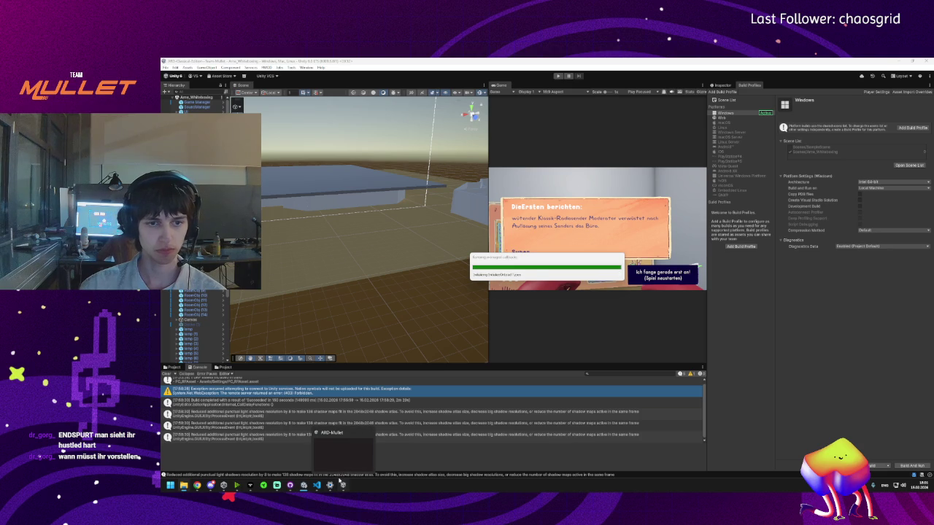
pyautogui.click(343, 486)
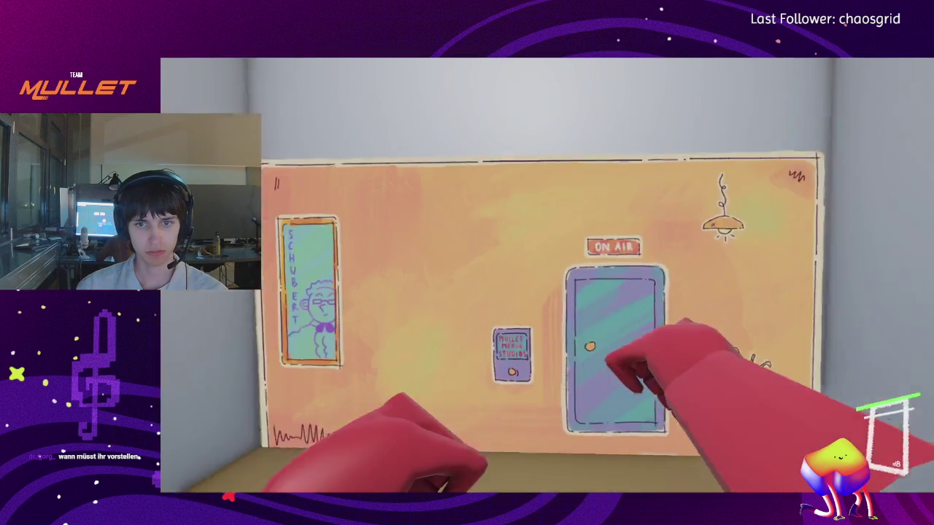
# - Walk through the ON AIR and SCHUBERT doors into the white room and smash its wall
pyautogui.press('w')
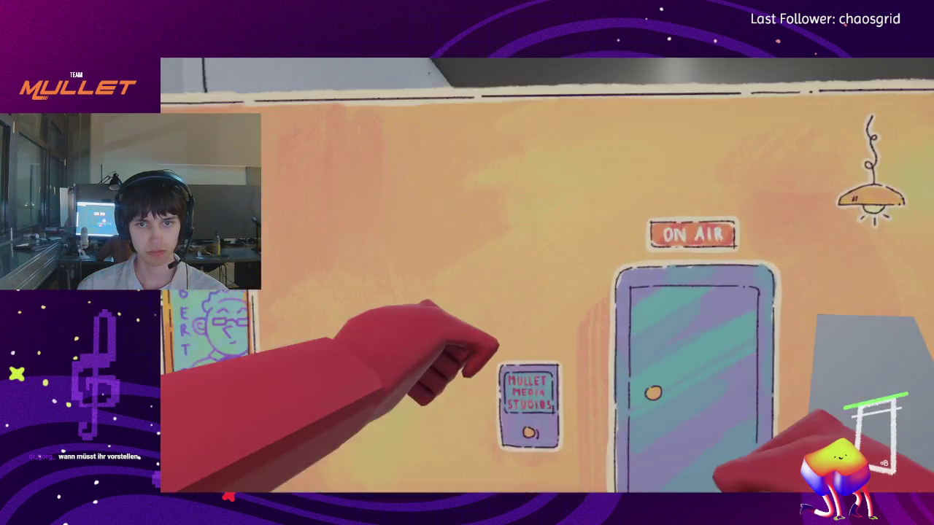
pyautogui.press('e')
pyautogui.press('w')
pyautogui.press('e')
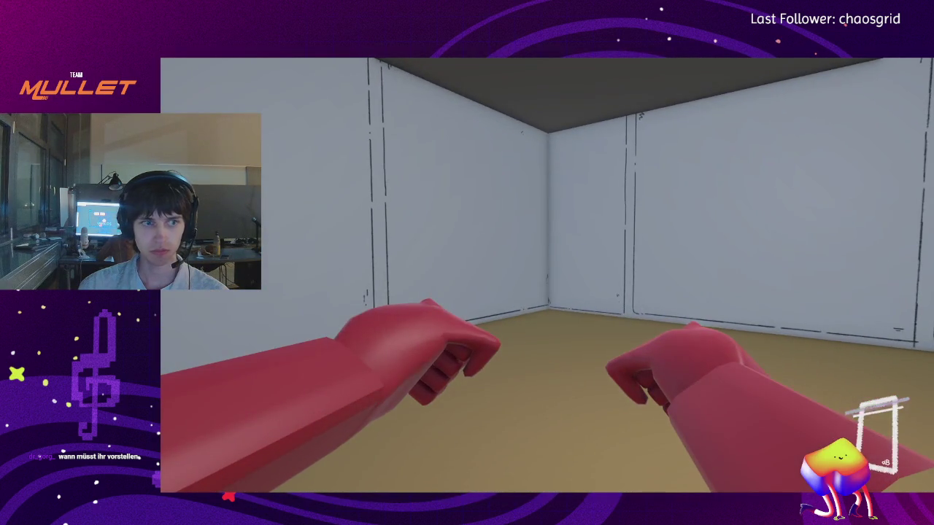
pyautogui.press('s')
pyautogui.press('w')
pyautogui.press('w')
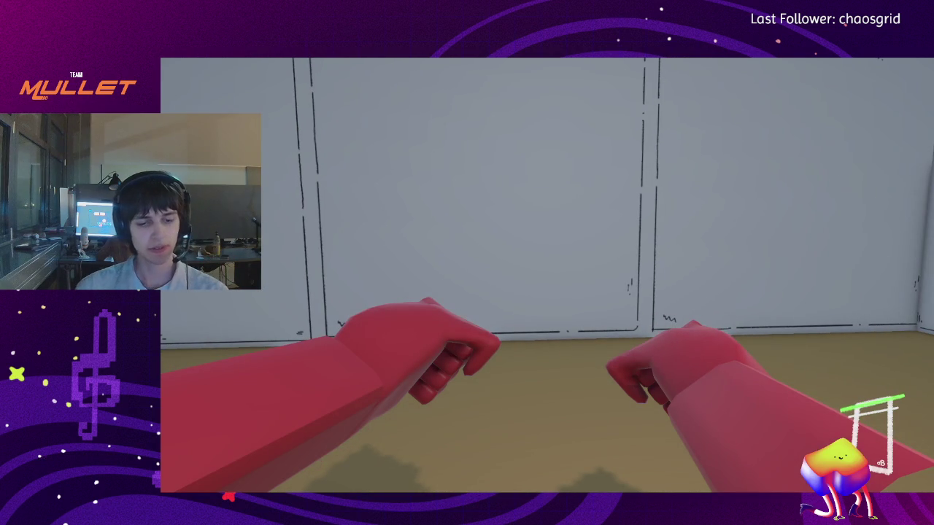
pyautogui.press('w')
pyautogui.press('w')
pyautogui.press('w')
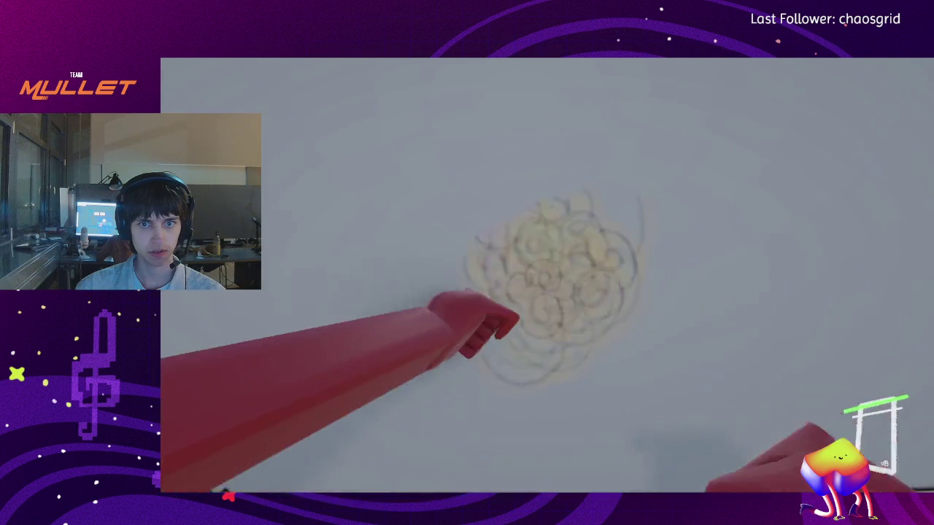
pyautogui.press('w')
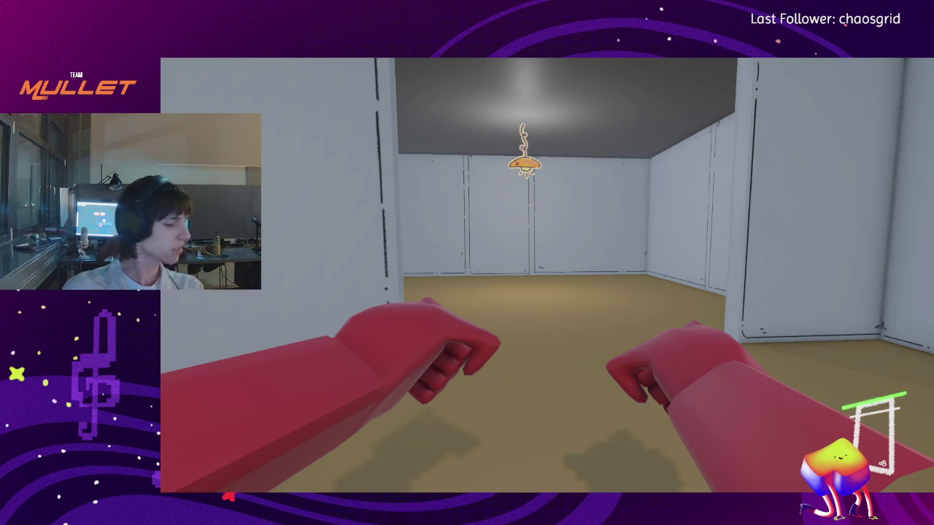
# - Punch through several white walls and a speaker, leaving debris and doodle clouds
pyautogui.press('w')
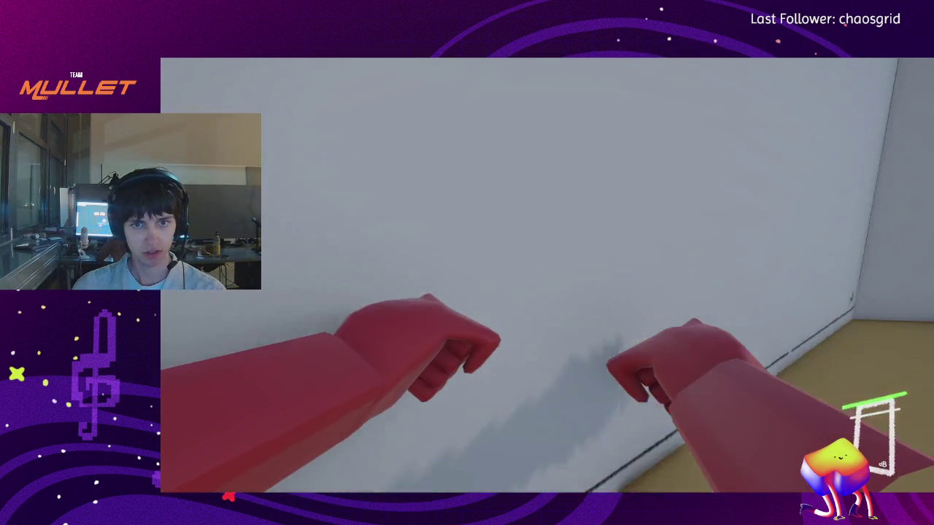
pyautogui.click(467, 262)
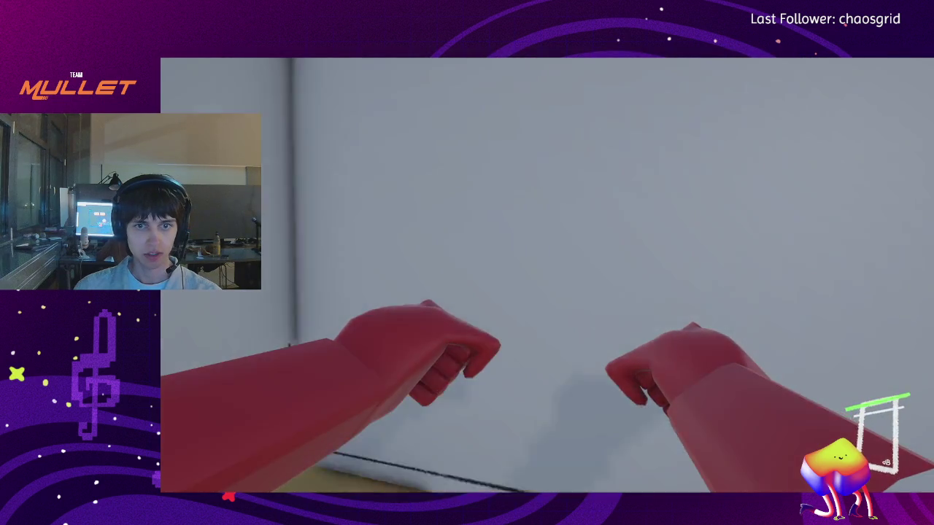
pyautogui.click(547, 275)
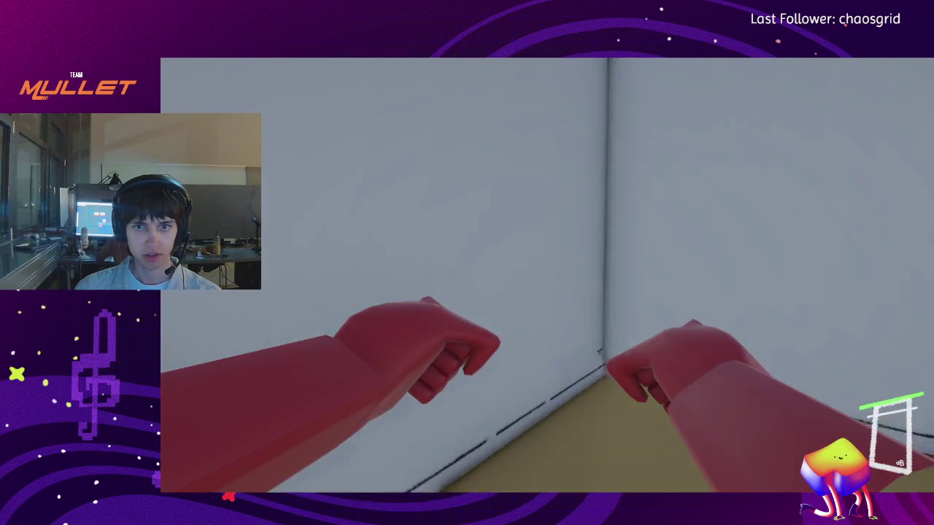
pyautogui.click(547, 276)
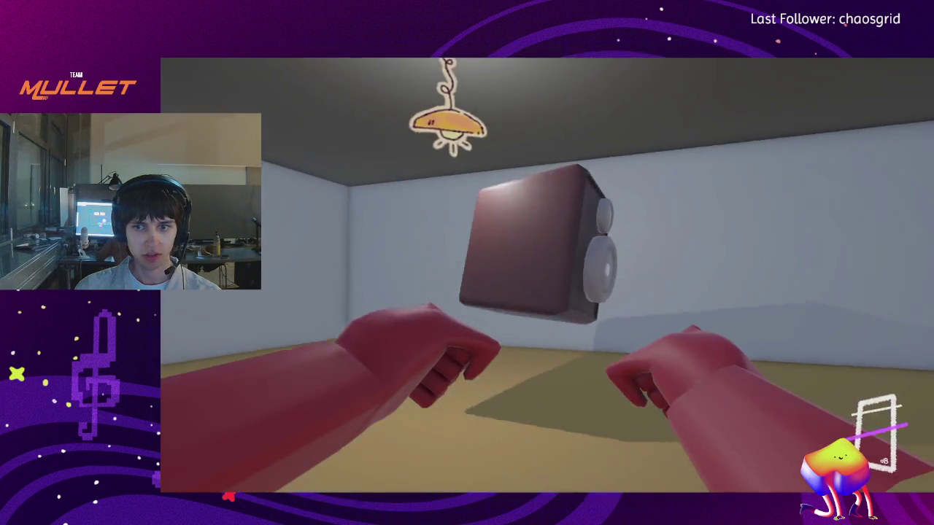
pyautogui.click(547, 276)
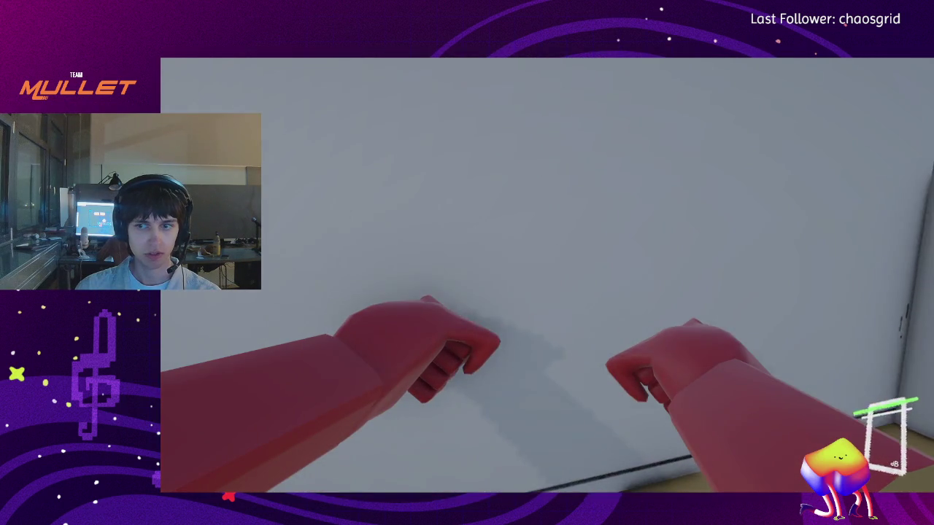
pyautogui.click(547, 276)
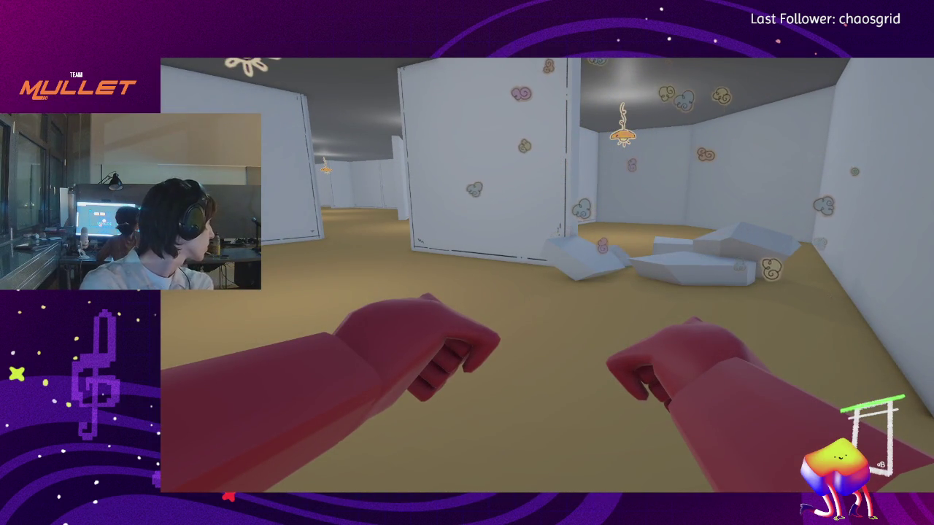
# - Walk through the rooms and down the long hallway to its corner wall
pyautogui.press('w')
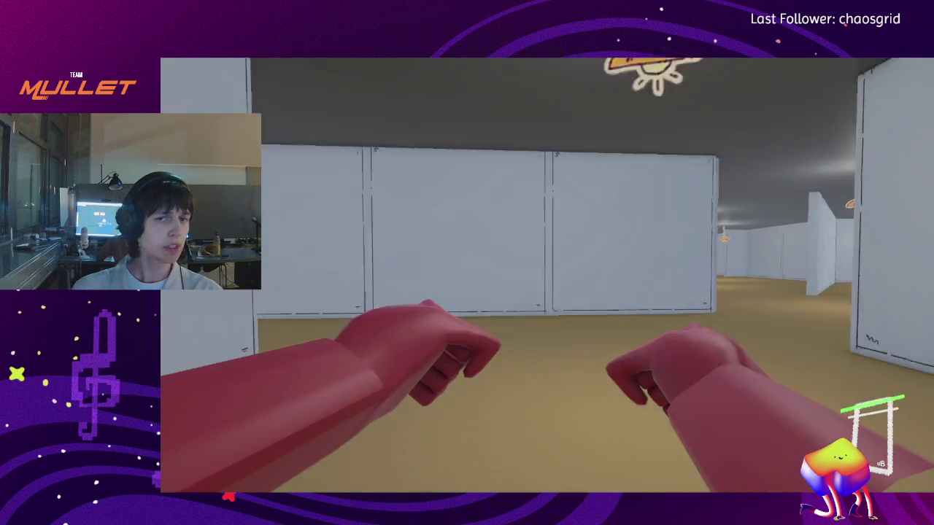
pyautogui.press('w')
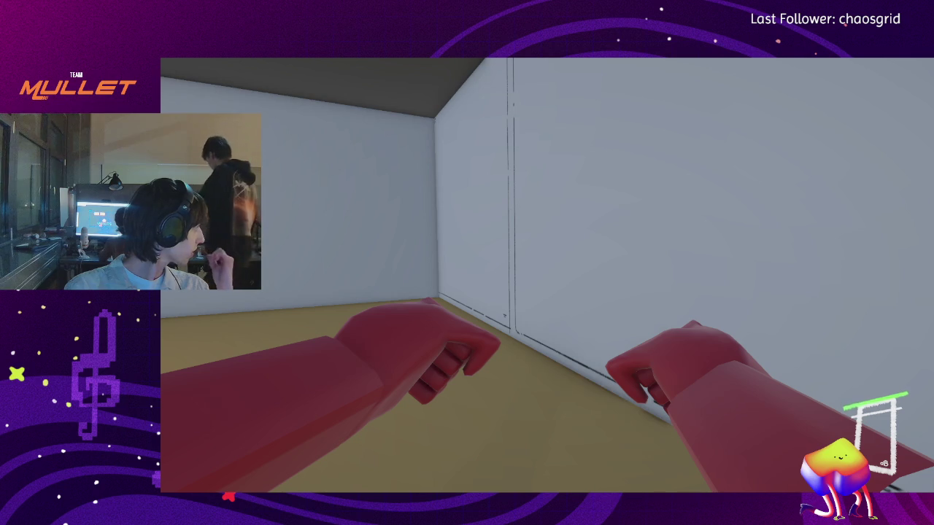
pyautogui.press('w')
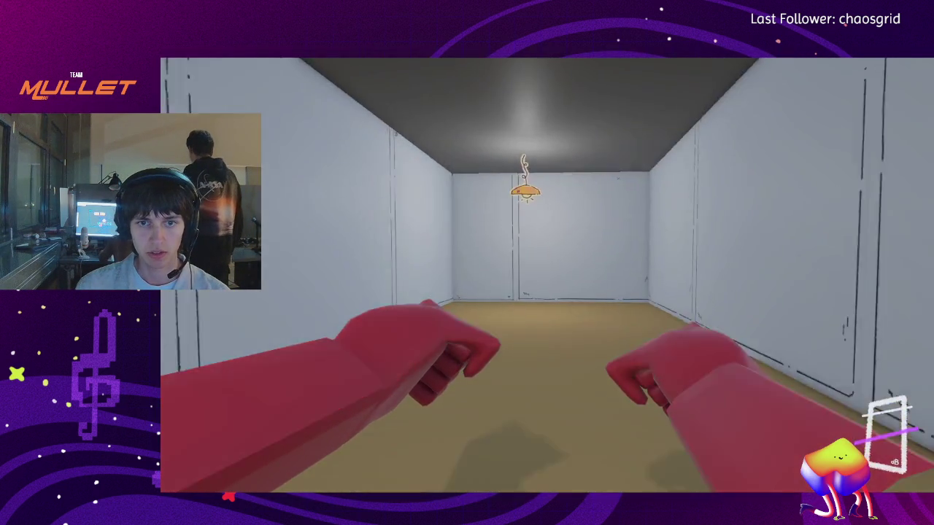
pyautogui.press('w')
pyautogui.press('w')
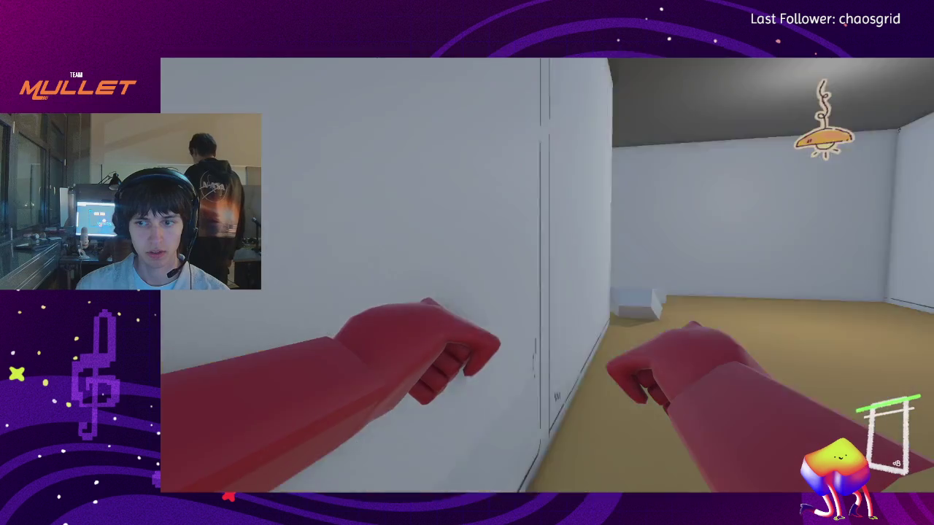
pyautogui.press('w')
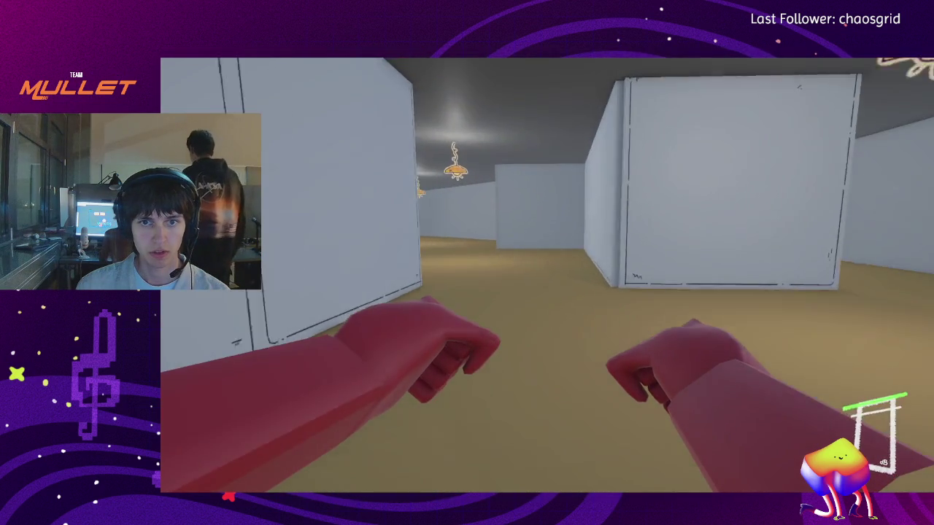
pyautogui.press('w')
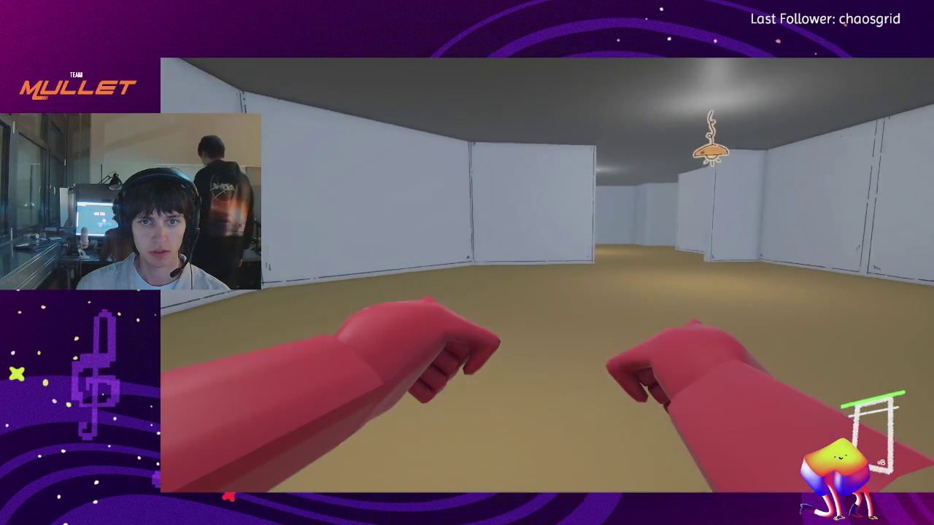
pyautogui.press('w')
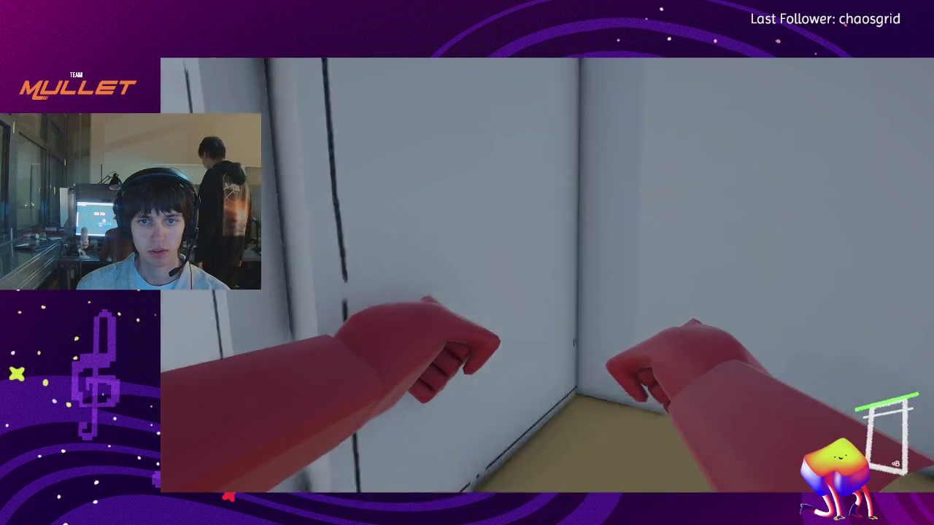
# - Smash through the walls and play on until the 379-point game-over report, then leave the game
pyautogui.click(548, 276)
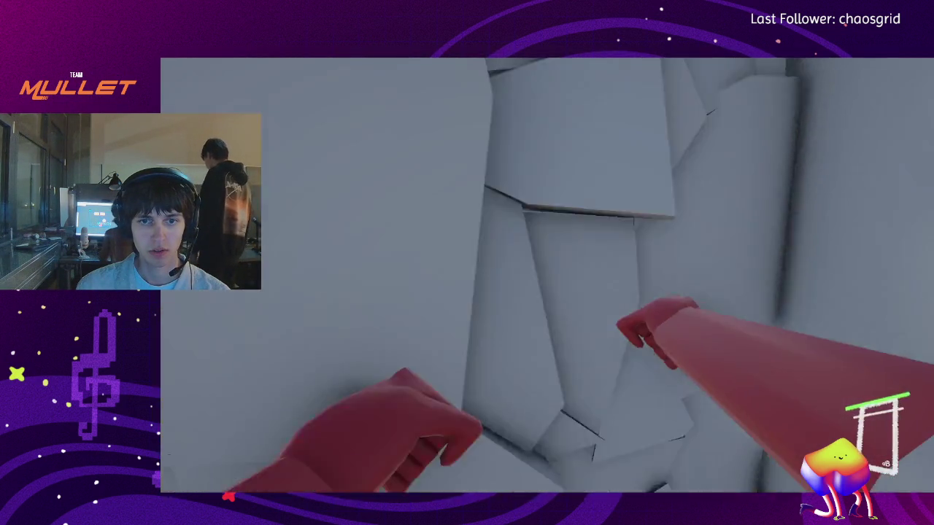
pyautogui.press('w')
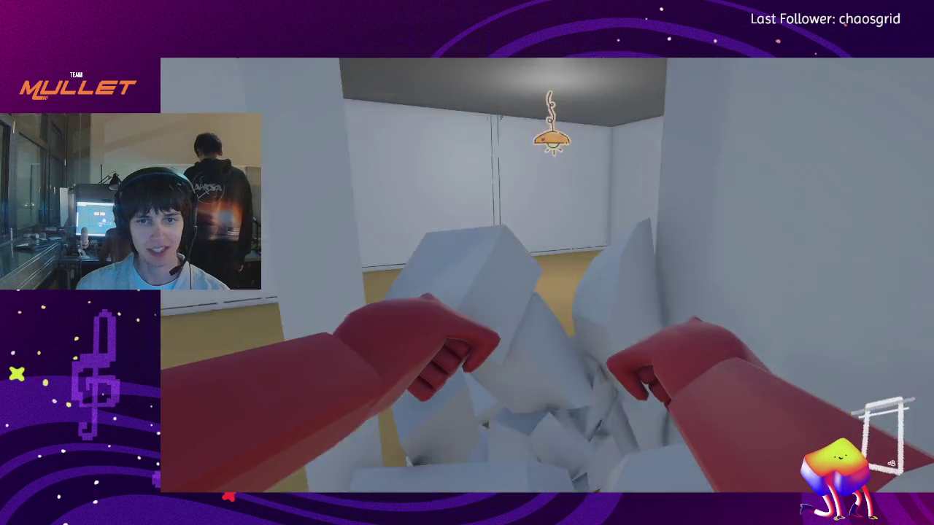
pyautogui.press('w')
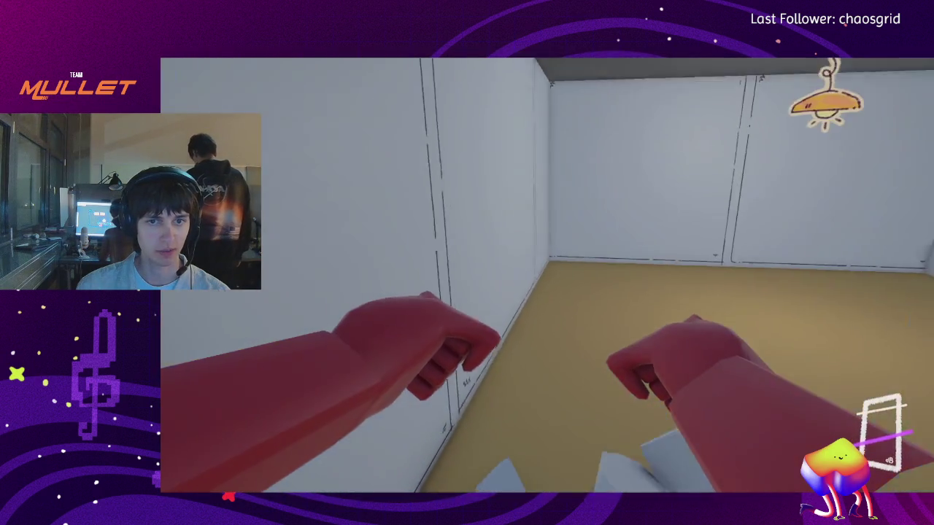
pyautogui.press('w')
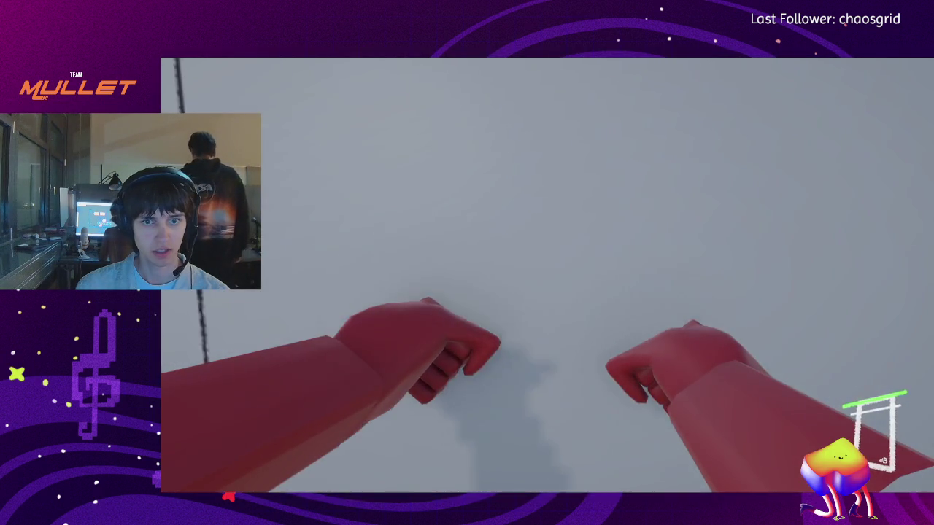
pyautogui.press('w')
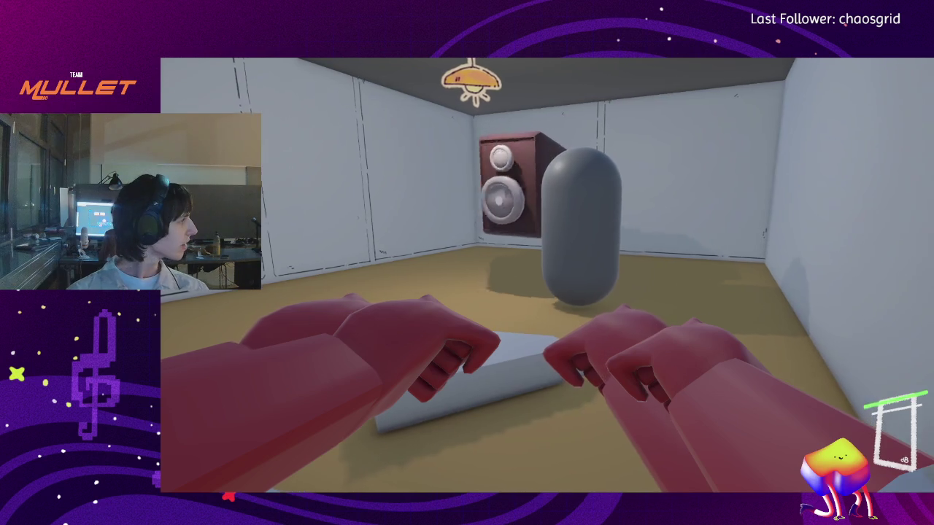
pyautogui.press('Escape')
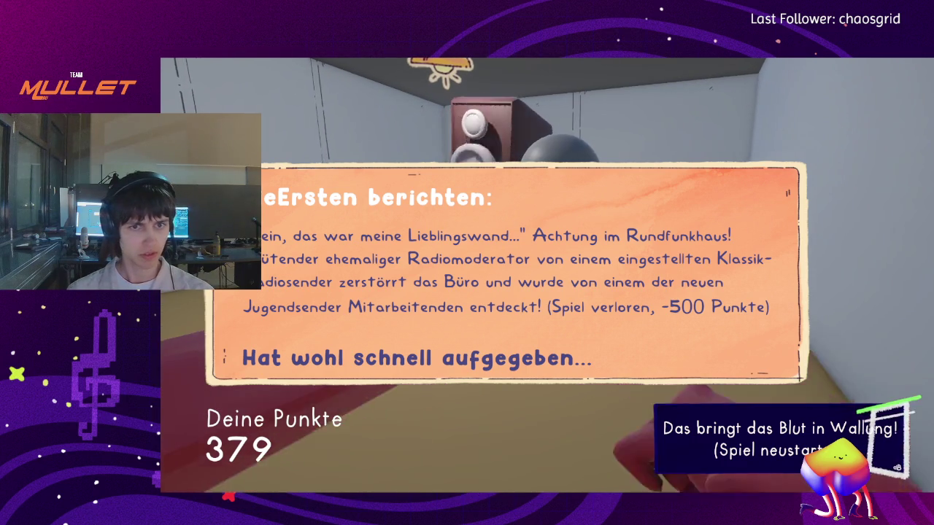
pyautogui.press('super')
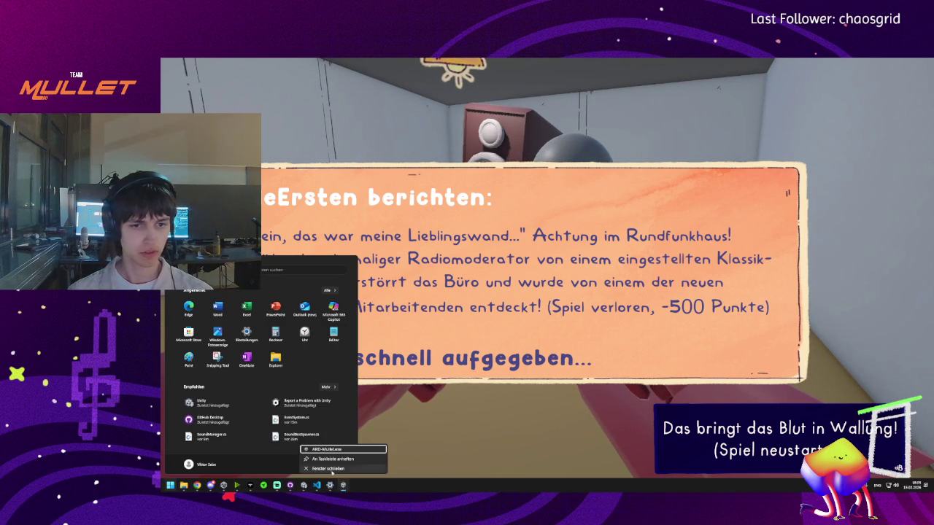
# - Close the finished game and reload the externally modified scene in Unity
pyautogui.click(344, 486)
pyautogui.hotkey('alt', 'Tab')
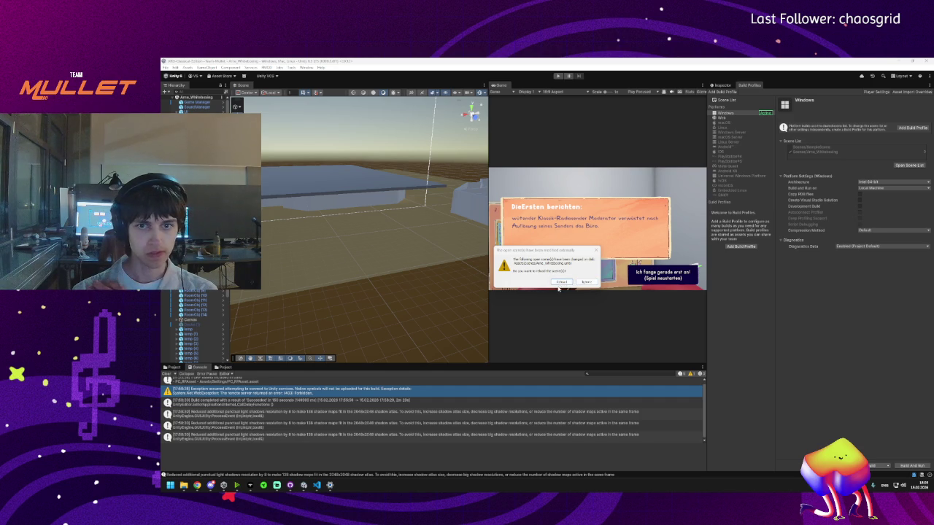
pyautogui.click(561, 281)
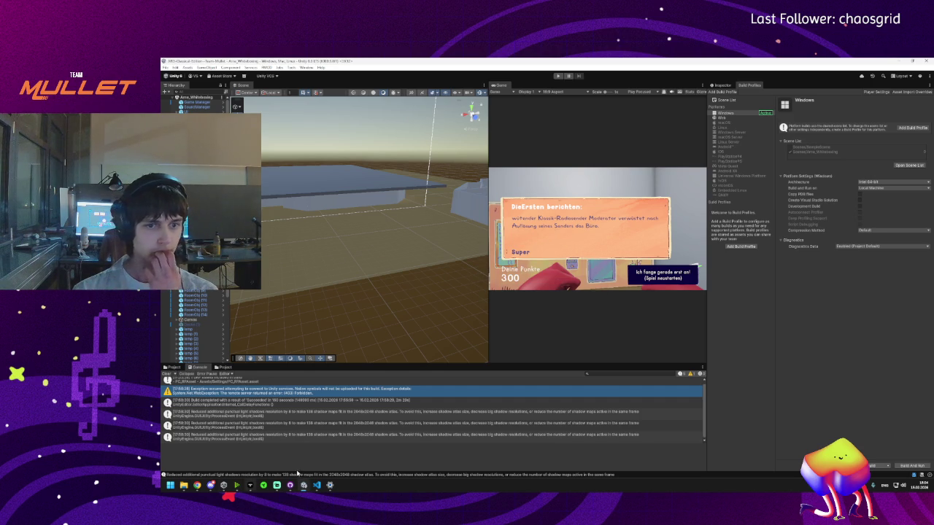
# - Open the Builds folder and relaunch ARD-Mullet.exe
pyautogui.moveTo(290, 487)
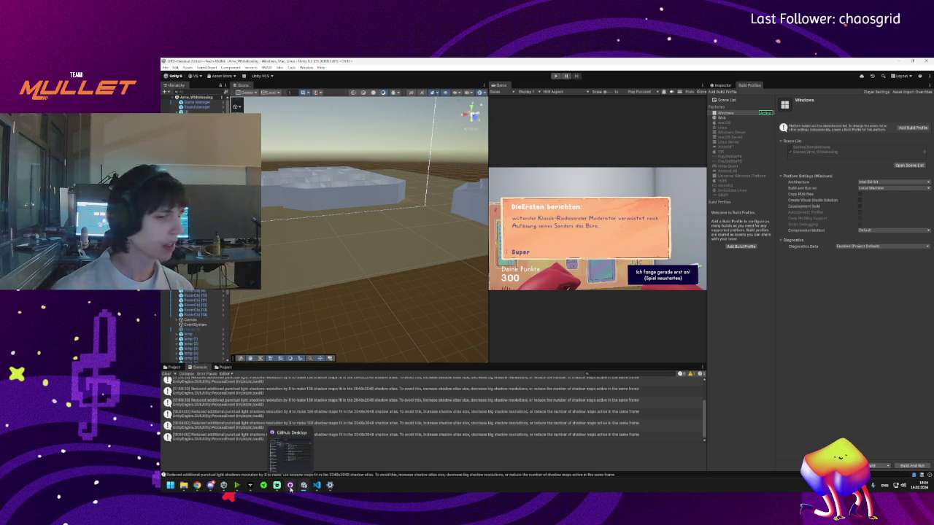
pyautogui.moveTo(237, 487)
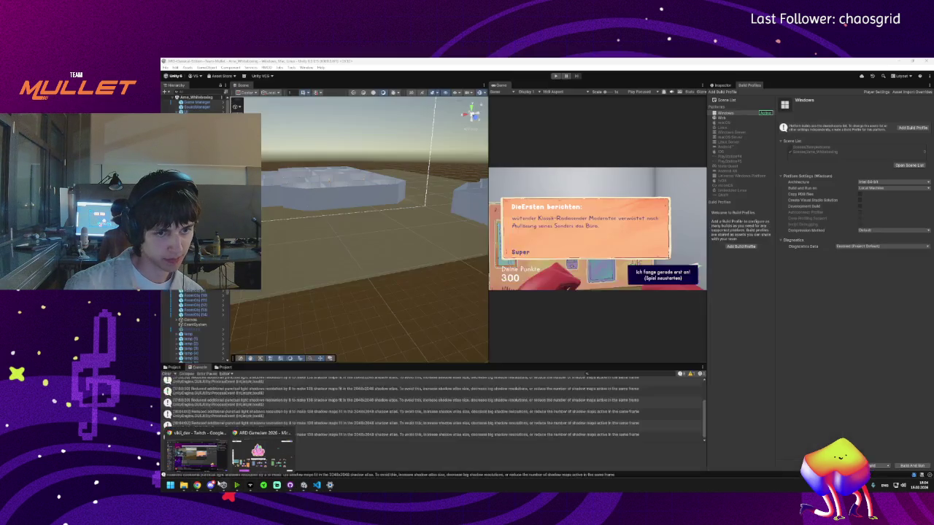
pyautogui.click(185, 487)
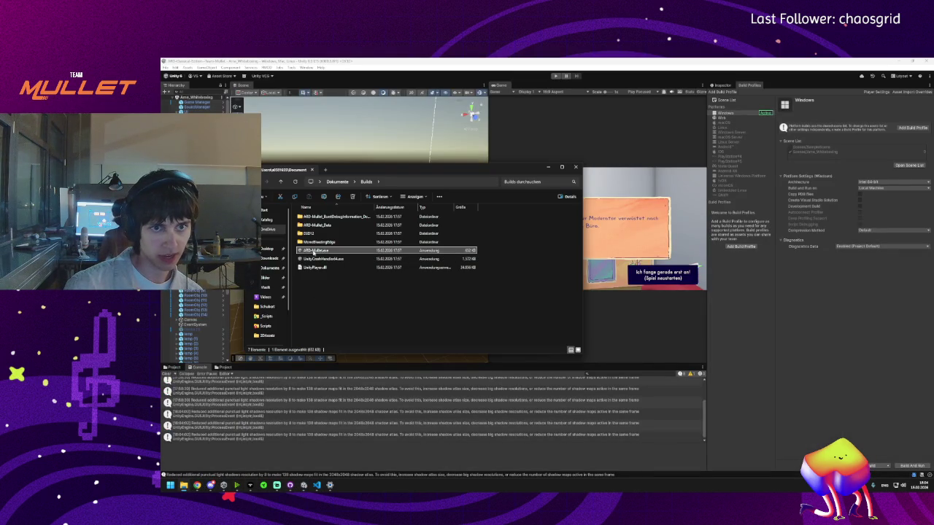
pyautogui.doubleClick(316, 250)
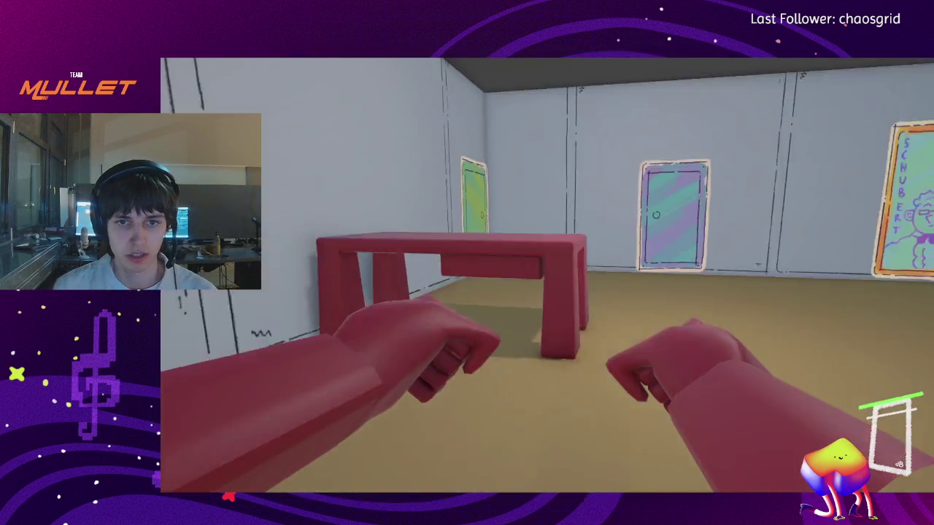
# - Break through the green door and smash the white wall in the next room
pyautogui.press('w')
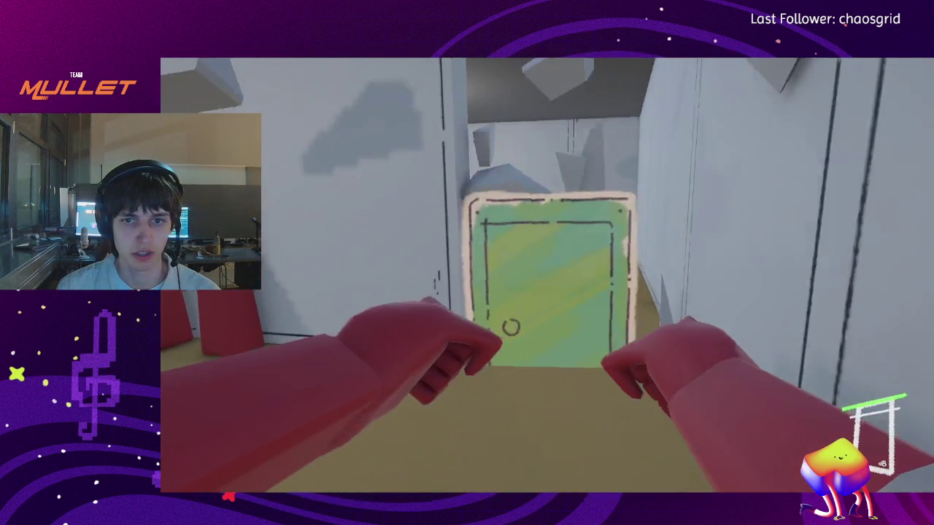
pyautogui.press('w')
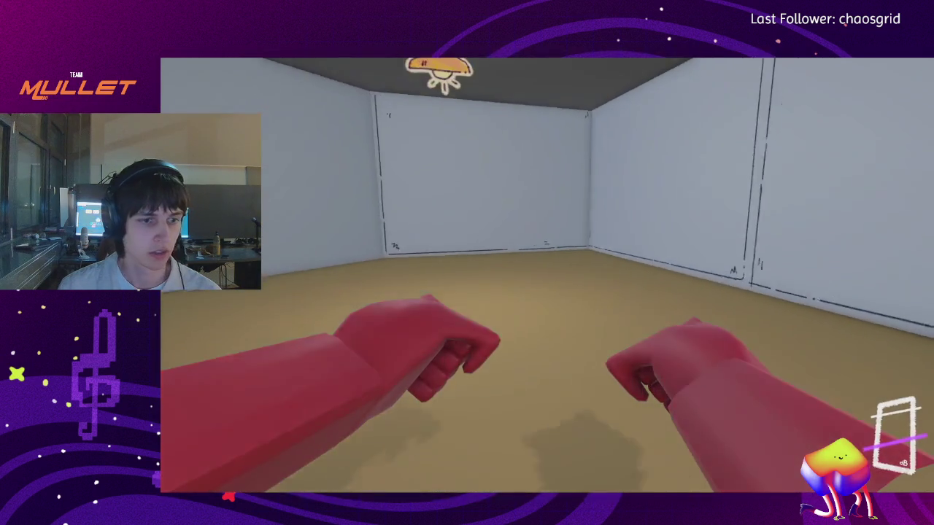
pyautogui.press('w')
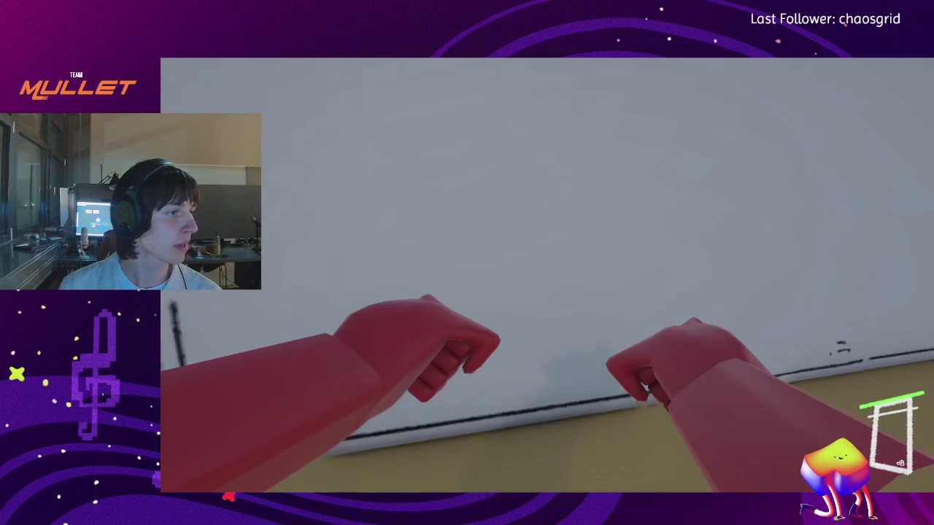
pyautogui.click(547, 276)
# - Roam the corridor up to the speaker, then return to the desktop and open the game's taskbar options
pyautogui.press('s')
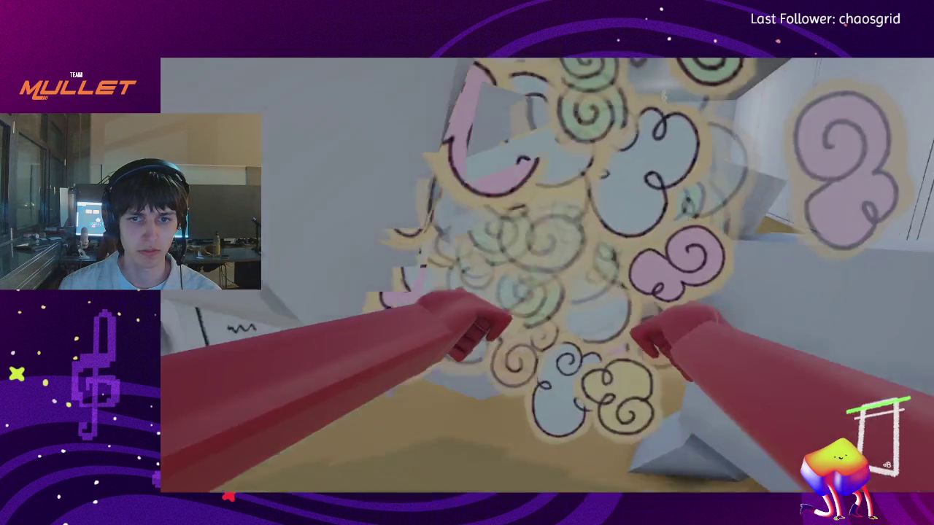
pyautogui.press('w')
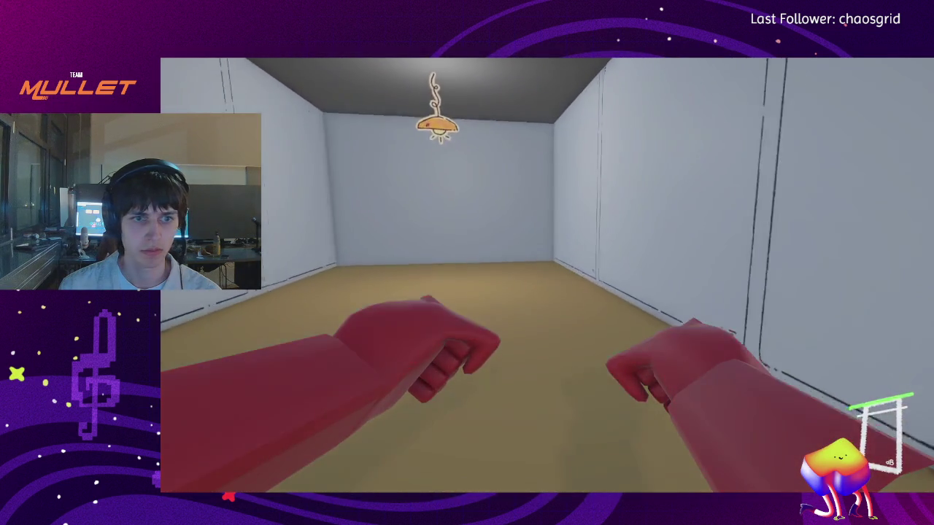
pyautogui.press('s')
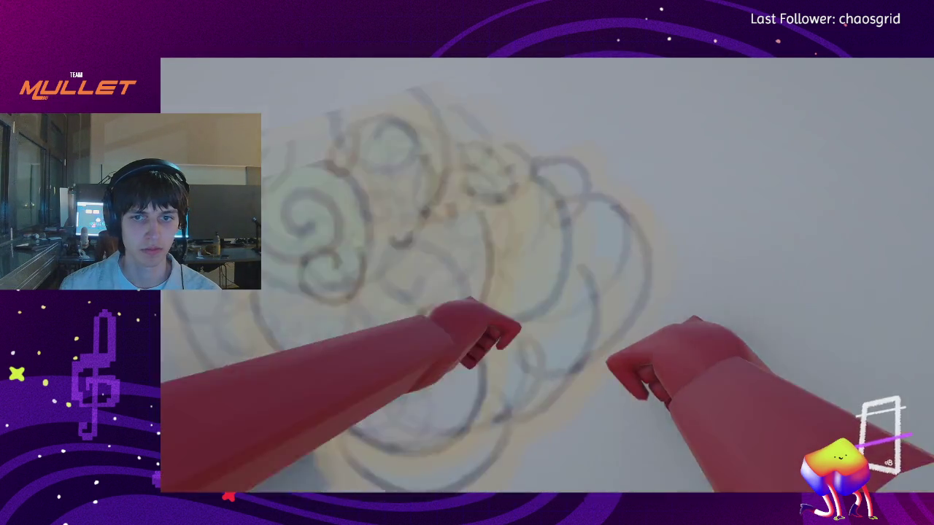
pyautogui.press('w')
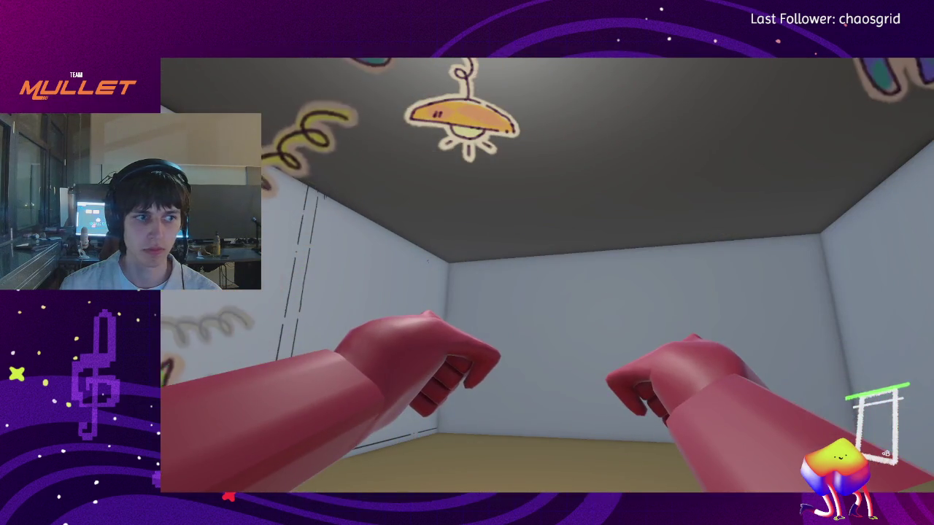
pyautogui.press('super')
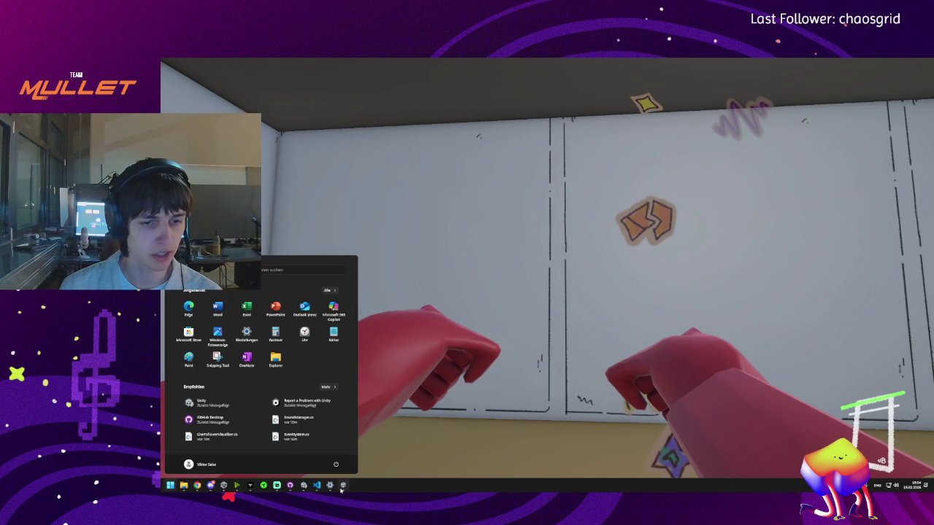
pyautogui.click(336, 464)
# - Close the game window, dismiss the Start menu and close the Builds folder to return to Unity
pyautogui.click(329, 471)
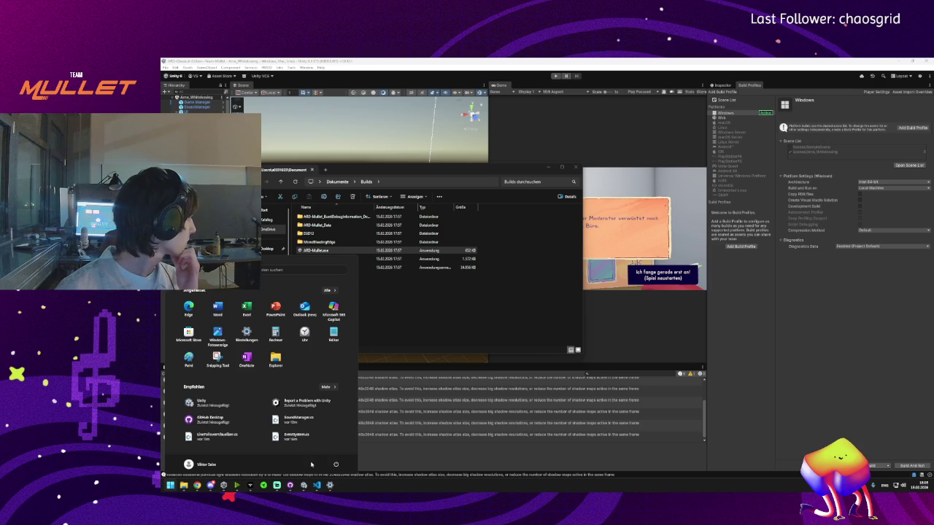
pyautogui.press('Escape')
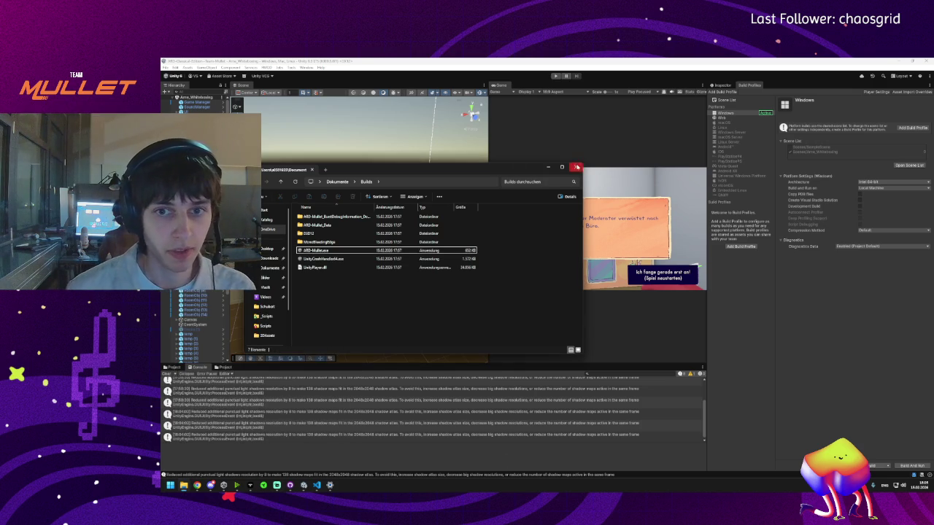
pyautogui.click(574, 167)
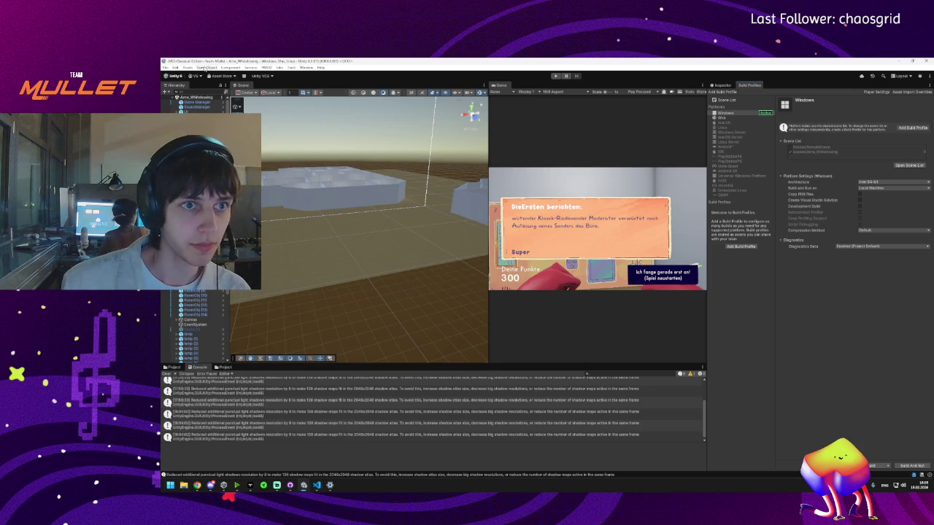
pyautogui.click(188, 67)
pyautogui.moveTo(176, 67)
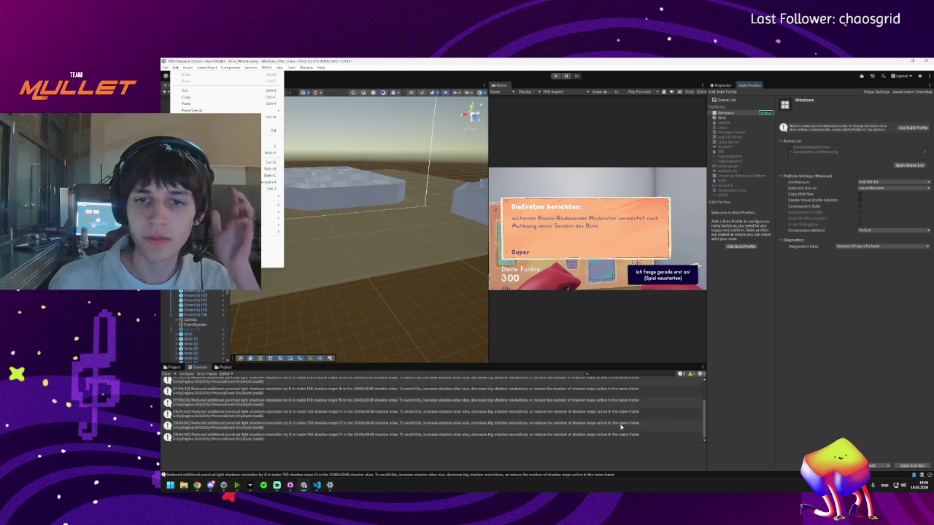
# - Show the Prefabs folder in the Project tab and open Project Settings, landing on Physics
pyautogui.click(735, 325)
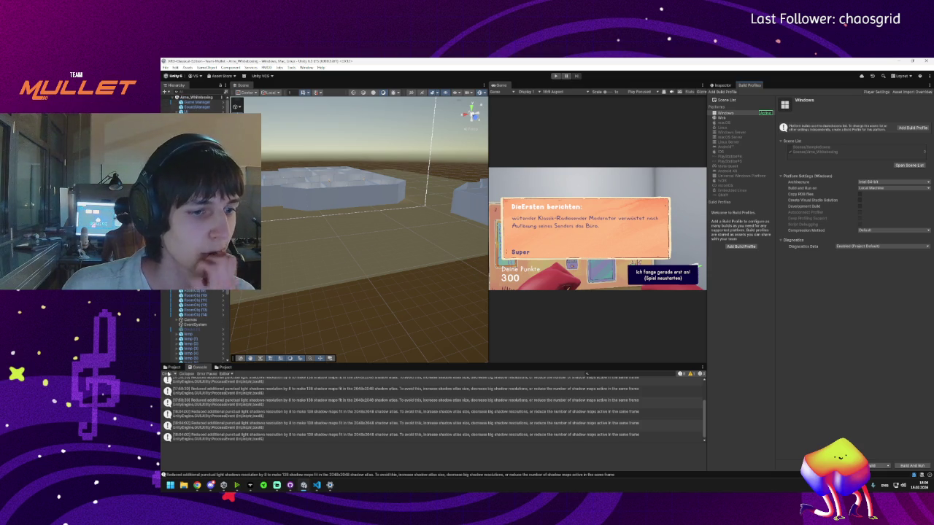
pyautogui.click(169, 367)
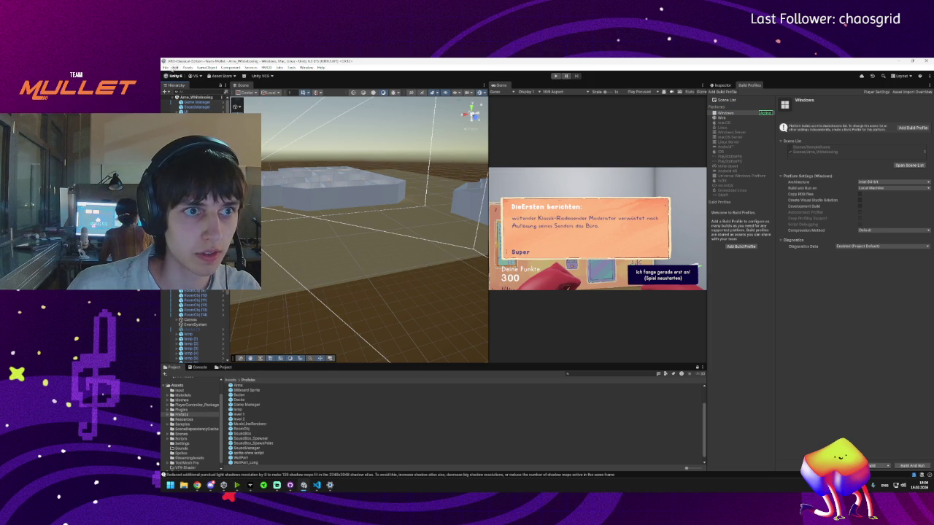
pyautogui.click(166, 67)
pyautogui.moveTo(188, 67)
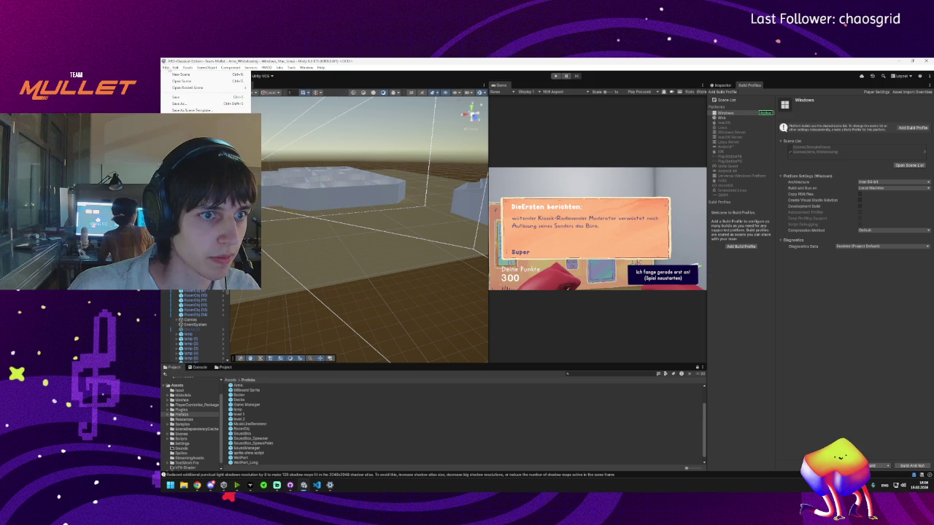
pyautogui.click(265, 186)
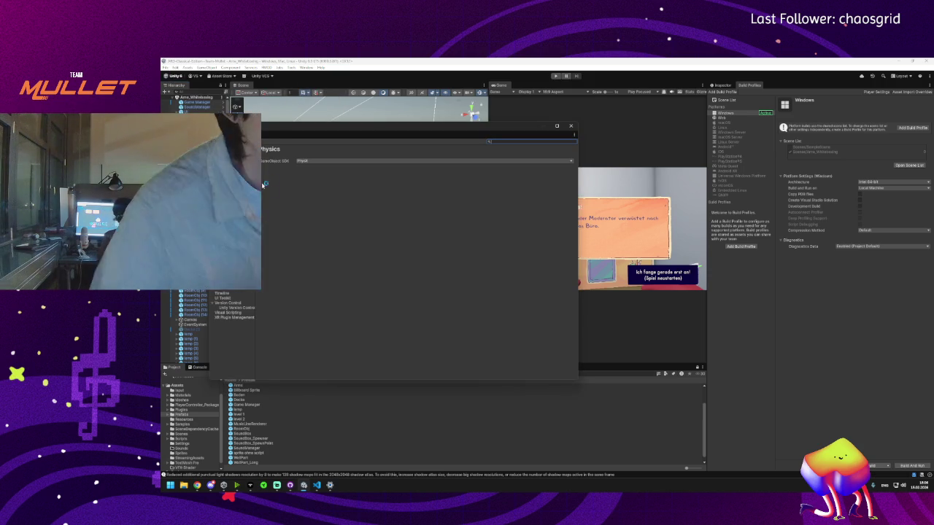
# - Open the Player page and select the ARD-Mullet product name, after checking the sound manager script
pyautogui.click(222, 241)
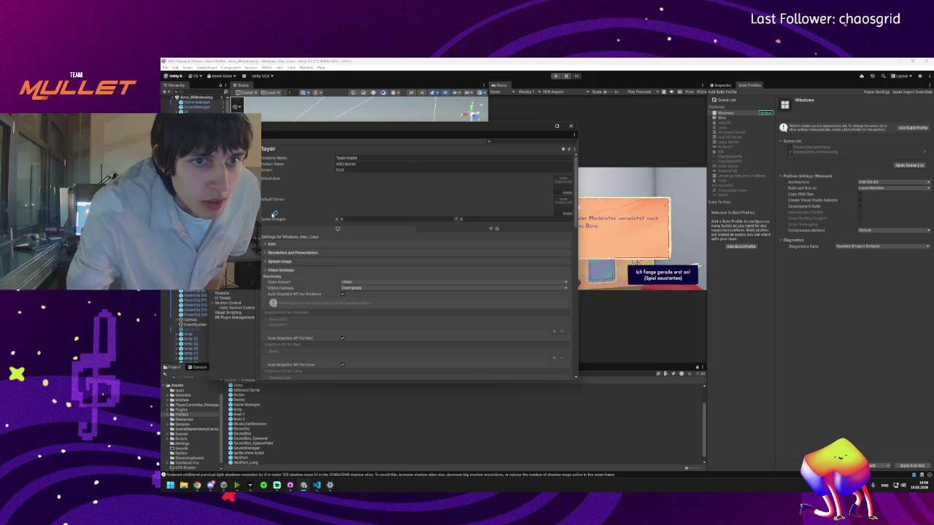
pyautogui.click(359, 164)
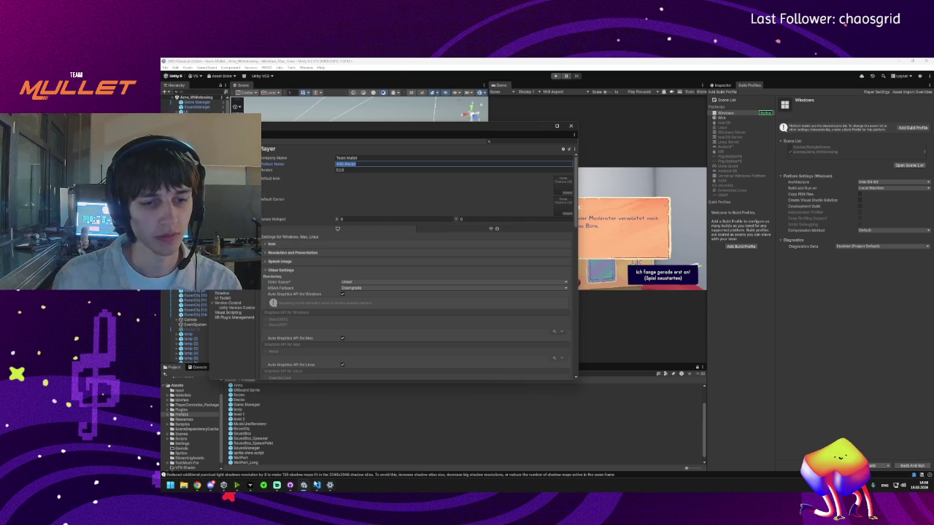
pyautogui.click(315, 487)
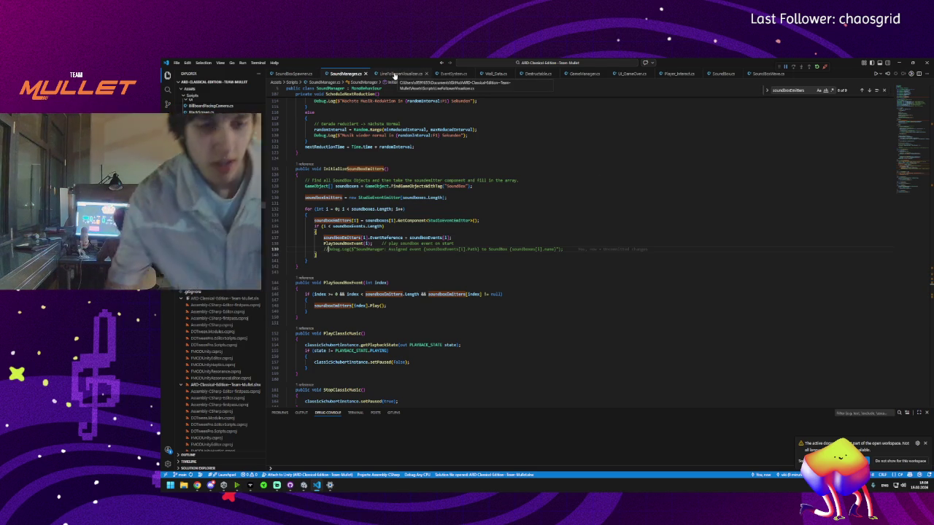
pyautogui.hotkey('alt', 'Tab')
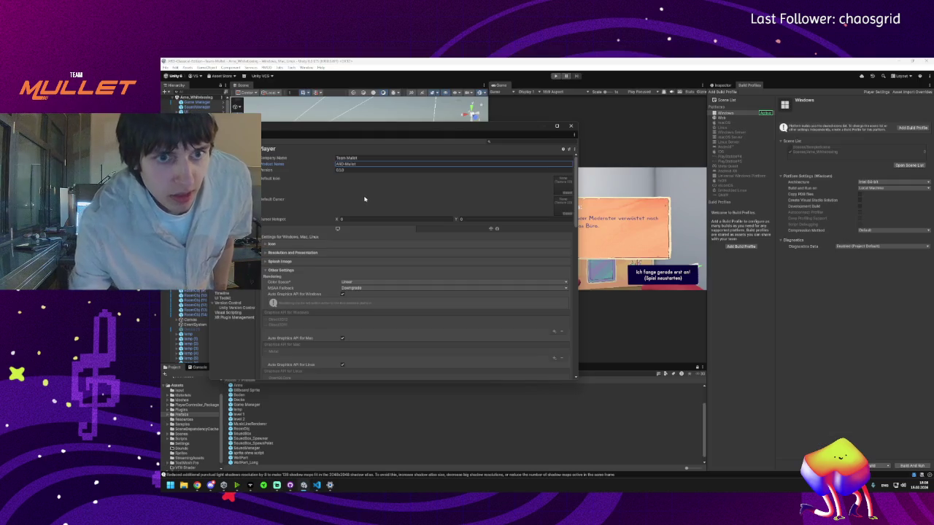
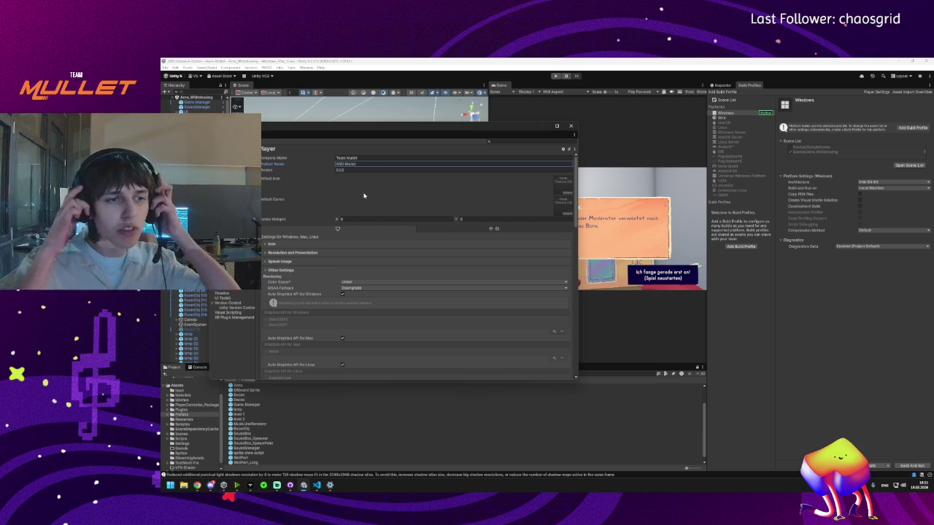
# - Replace the Player Product Name 'ARD-Mullet' with 'Kreischprank'
pyautogui.click(336, 164)
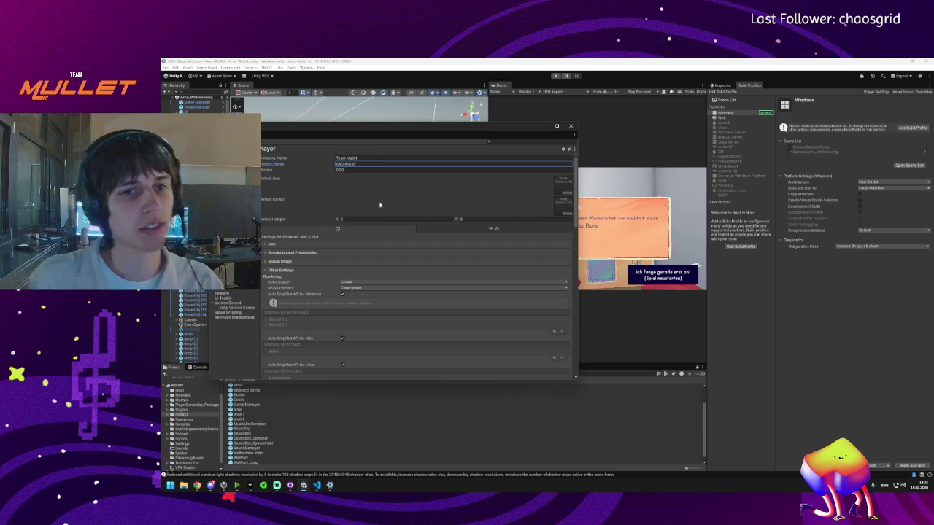
pyautogui.click(441, 170)
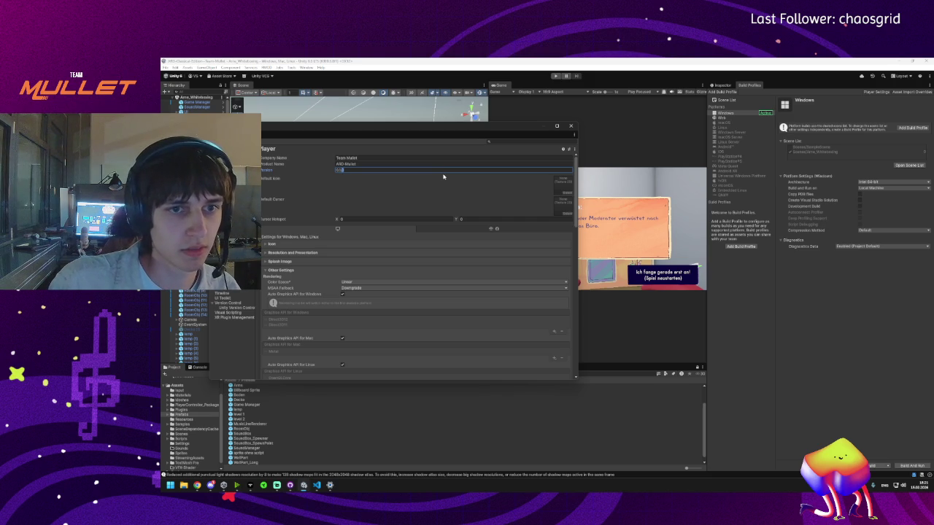
pyautogui.click(383, 164)
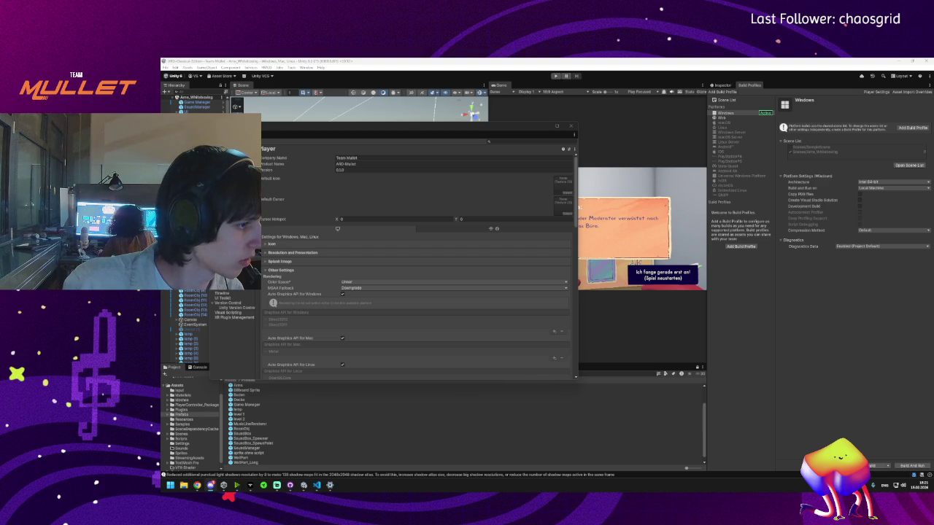
pyautogui.doubleClick(355, 161)
pyautogui.write('Kreischprank')
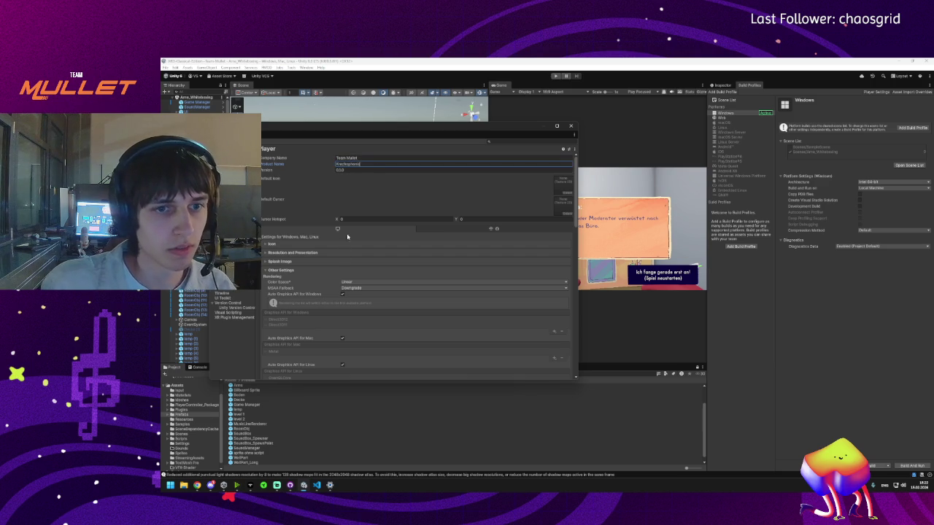
pyautogui.click(270, 245)
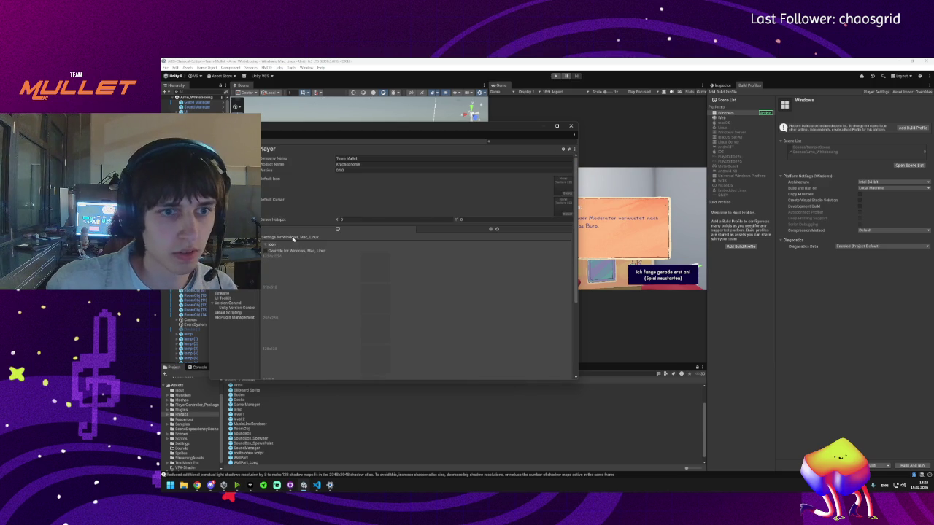
# - Check the Default Icon picker, open Assets/Sprites in the Project panel, and launch File Explorer
pyautogui.click(267, 245)
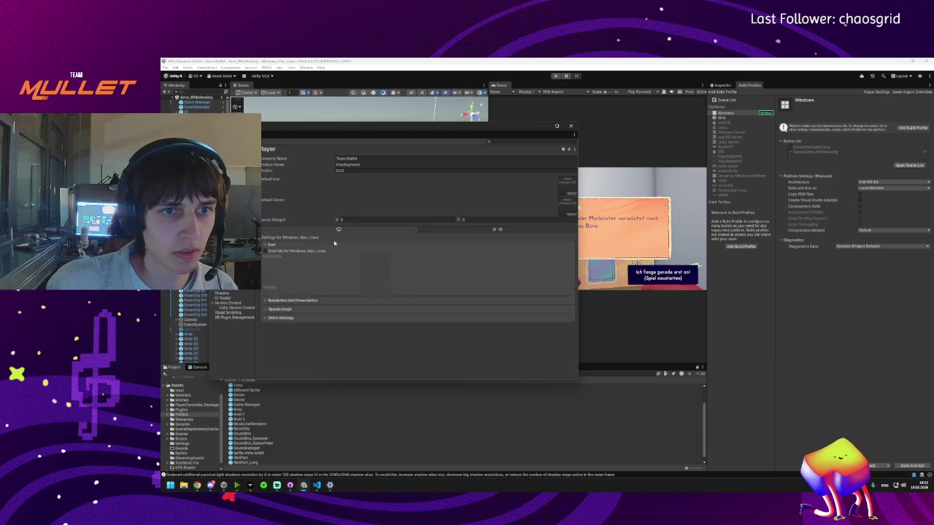
pyautogui.click(568, 196)
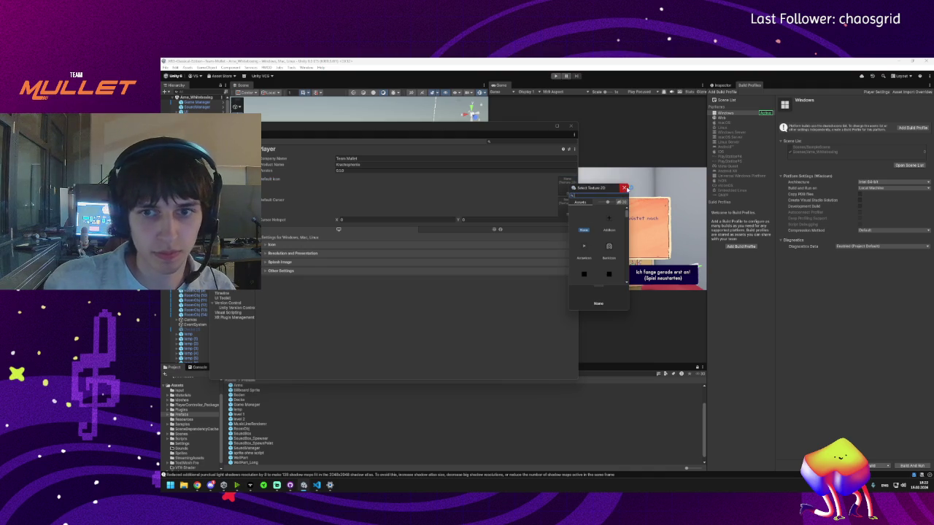
pyautogui.click(327, 357)
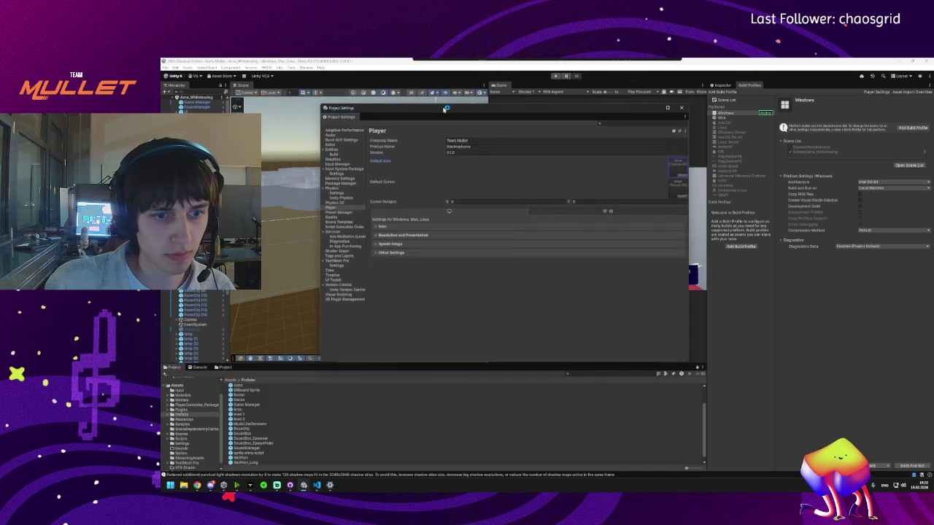
pyautogui.click(231, 380)
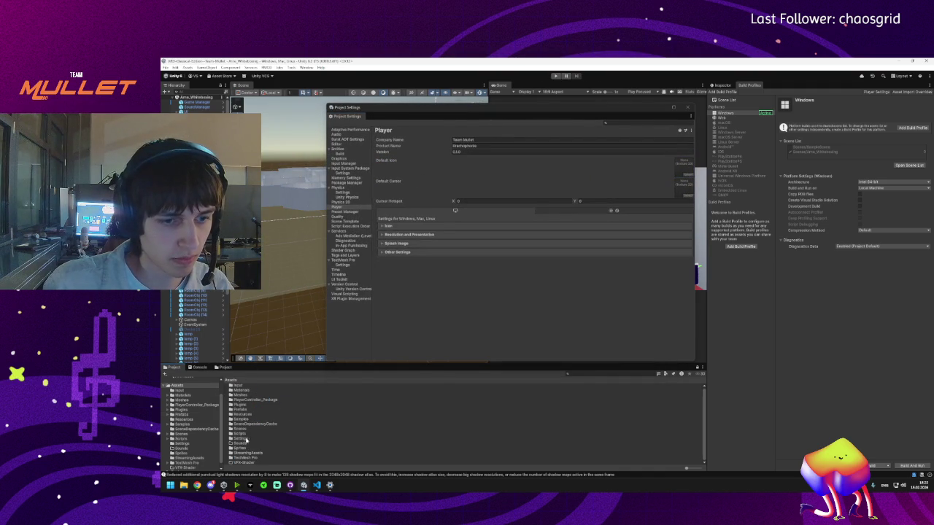
pyautogui.doubleClick(246, 448)
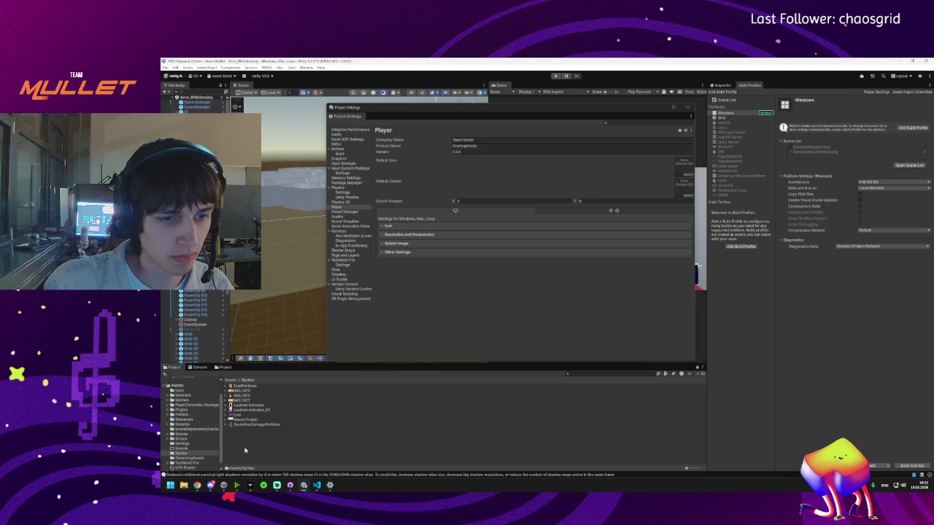
pyautogui.click(184, 485)
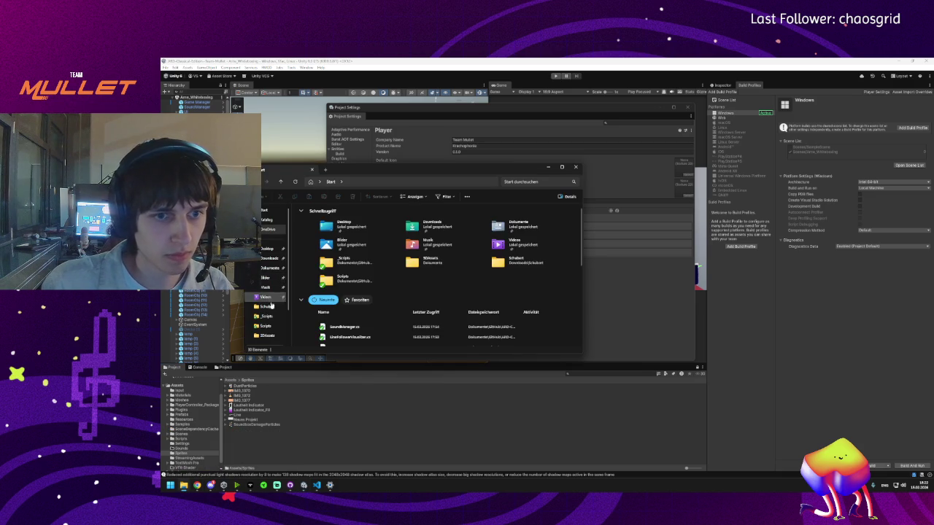
# - Rename IMG_1373.png in Downloads to Logo.png and drag it into Unity's Assets/Sprites folder
pyautogui.click(267, 269)
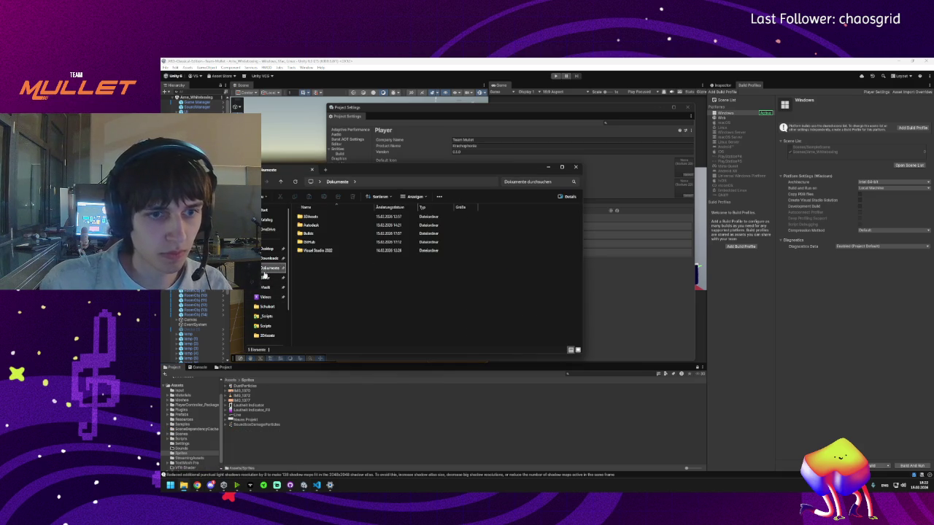
pyautogui.click(269, 259)
pyautogui.doubleClick(314, 225)
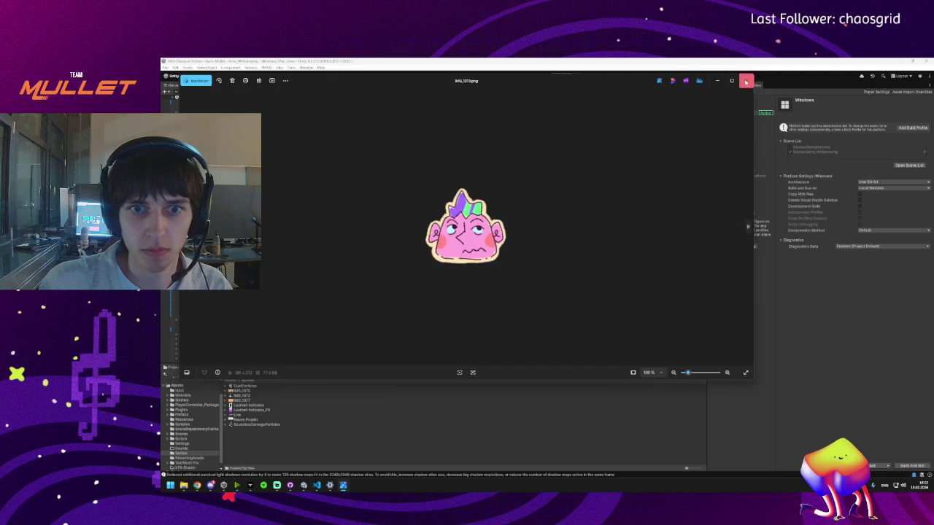
pyautogui.click(746, 81)
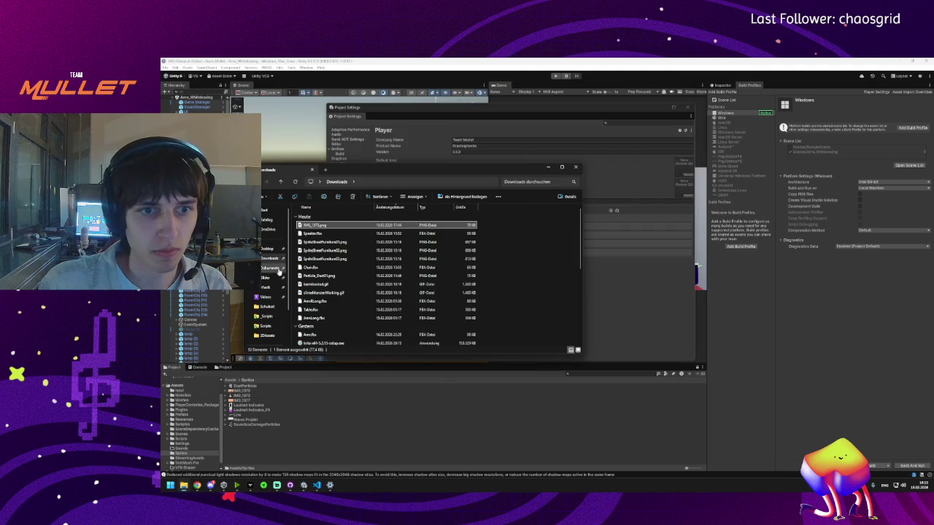
pyautogui.click(311, 226)
pyautogui.write('Logo.png')
pyautogui.press('Return')
pyautogui.moveTo(310, 226)
pyautogui.mouseDown()
pyautogui.moveTo(321, 277)
pyautogui.moveTo(254, 444)
pyautogui.mouseUp()
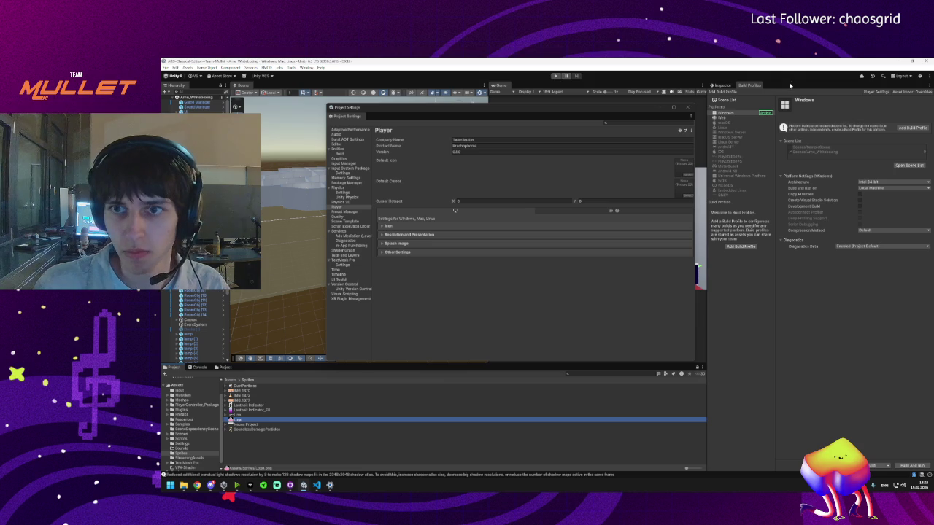
# - Give the Logo texture Alpha Is Transparency and Max Size 256, then assign it as Default Icon
pyautogui.click(721, 85)
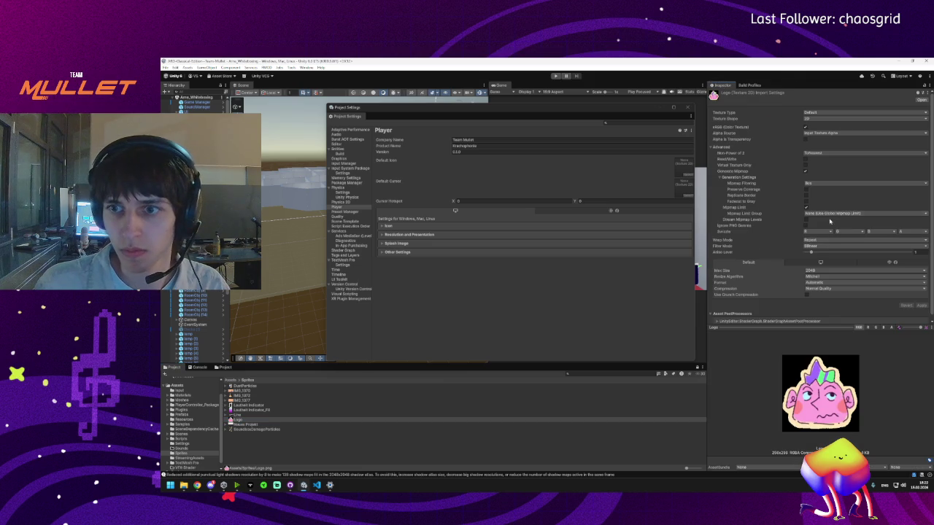
pyautogui.click(805, 140)
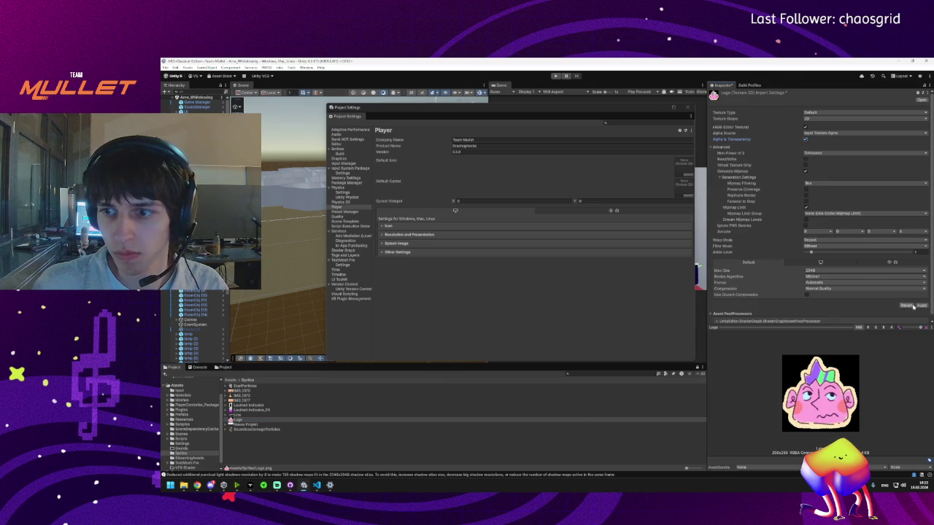
pyautogui.click(921, 305)
pyautogui.click(820, 270)
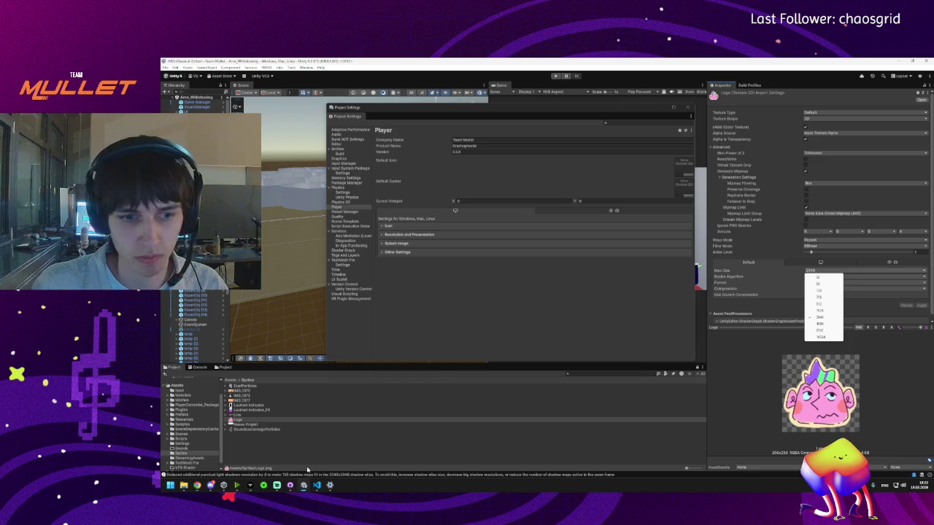
pyautogui.moveTo(197, 486)
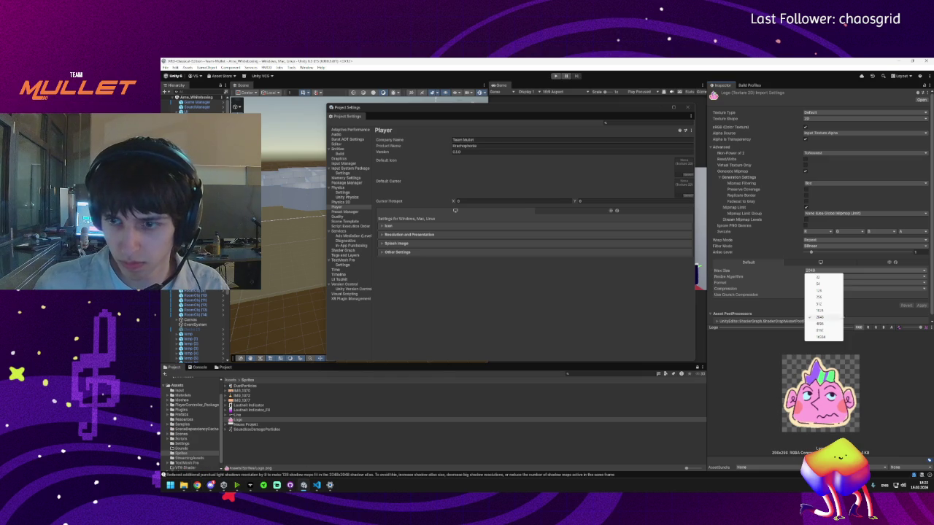
pyautogui.click(821, 297)
pyautogui.click(922, 306)
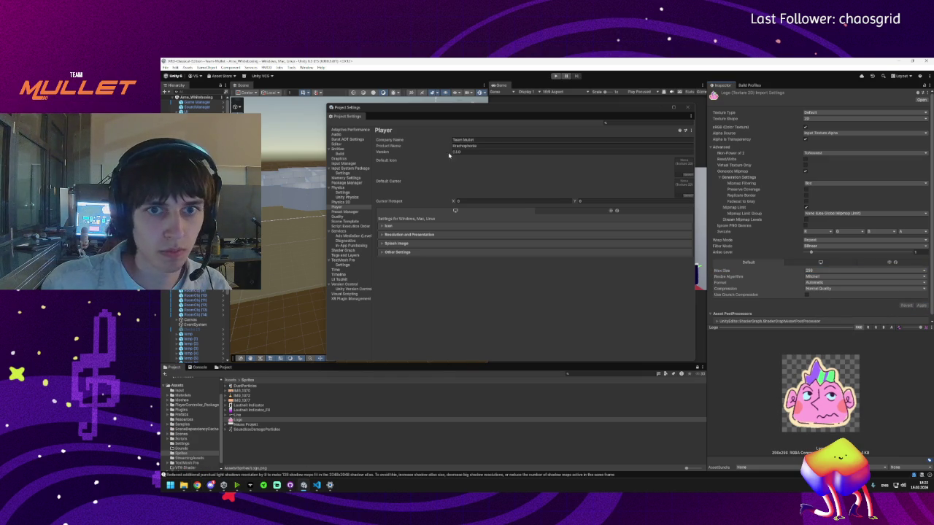
pyautogui.moveTo(232, 424)
pyautogui.mouseDown()
pyautogui.moveTo(636, 229)
pyautogui.moveTo(684, 172)
pyautogui.mouseUp()
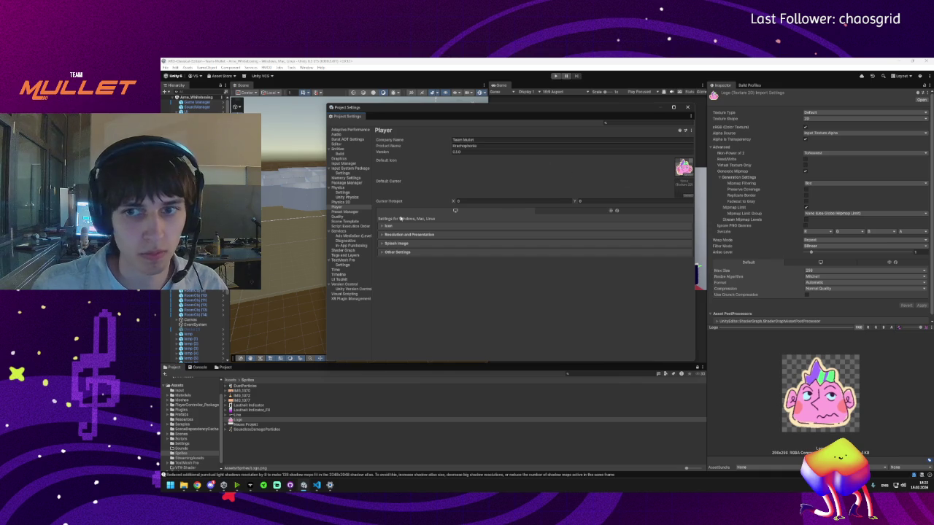
# - Expand the Icon, Resolution and Presentation, and Splash Image sections of the Player settings
pyautogui.click(832, 112)
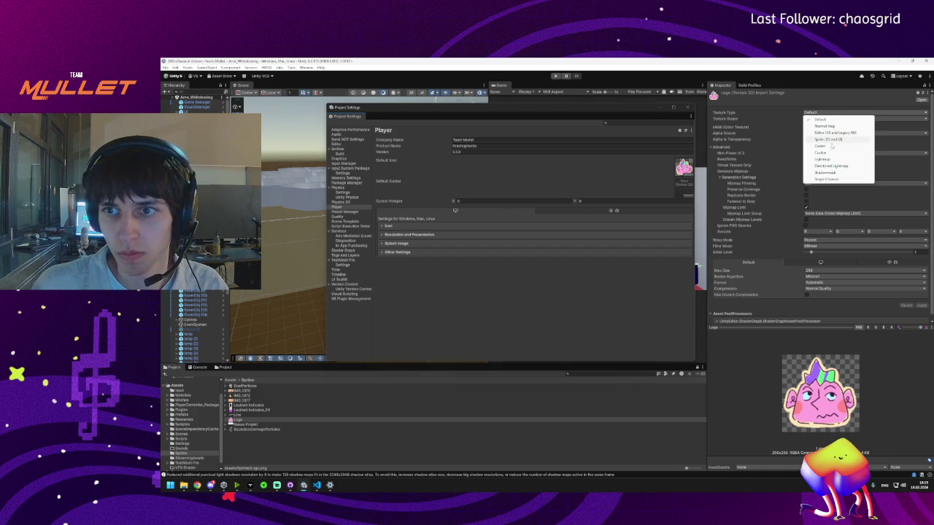
pyautogui.click(765, 115)
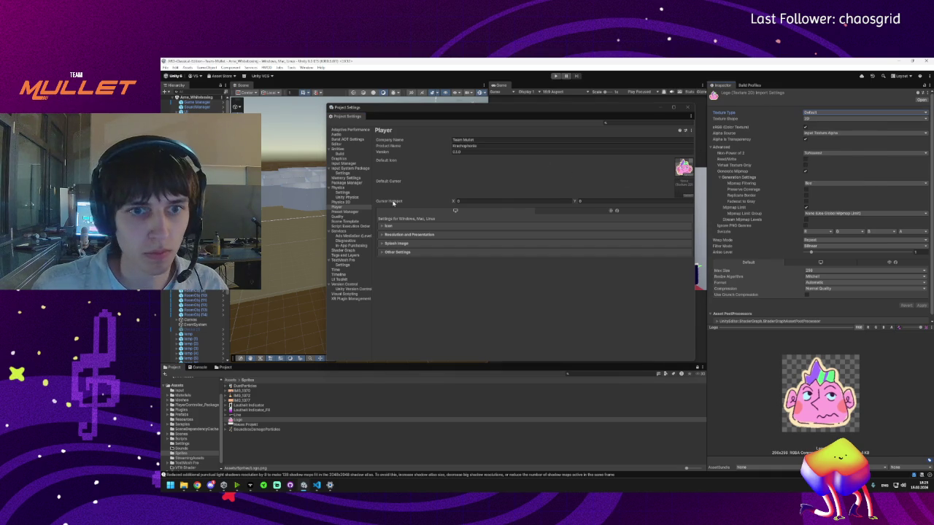
pyautogui.click(389, 225)
pyautogui.click(391, 237)
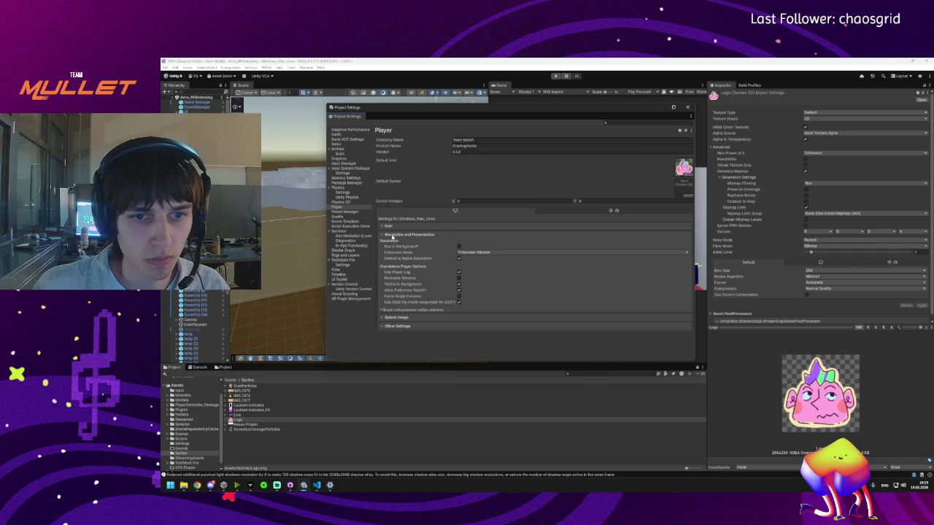
pyautogui.click(392, 235)
pyautogui.click(397, 243)
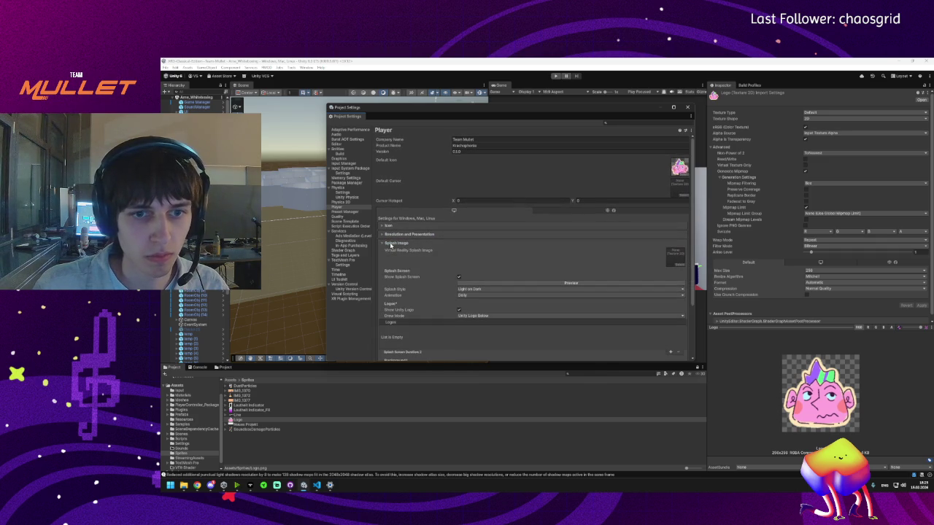
pyautogui.scroll(-2, 391, 246)
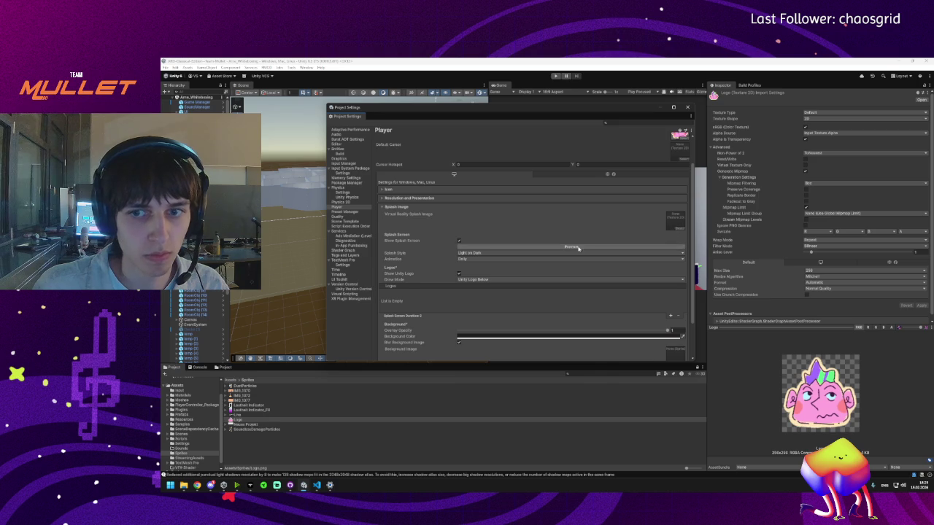
pyautogui.scroll(-3, 616, 245)
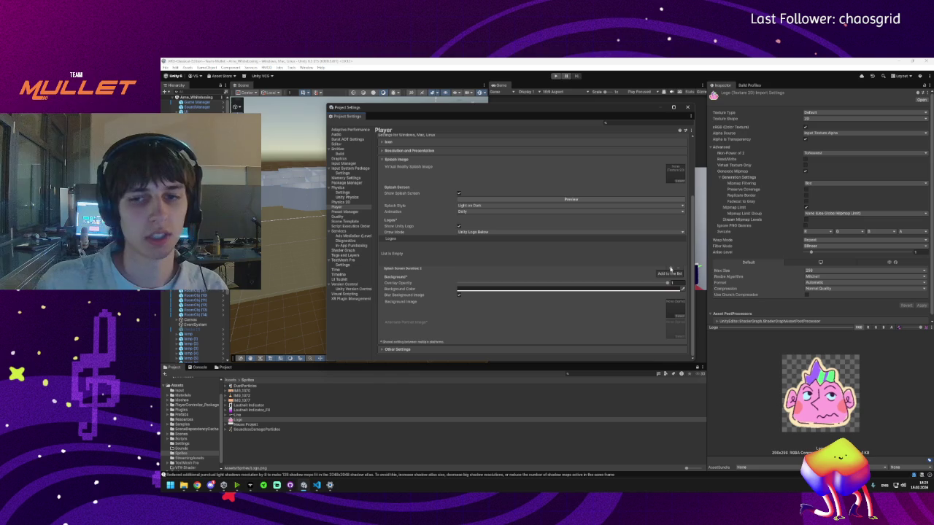
# - Add an entry to the splash screen Logos list, then remove it again
pyautogui.click(671, 270)
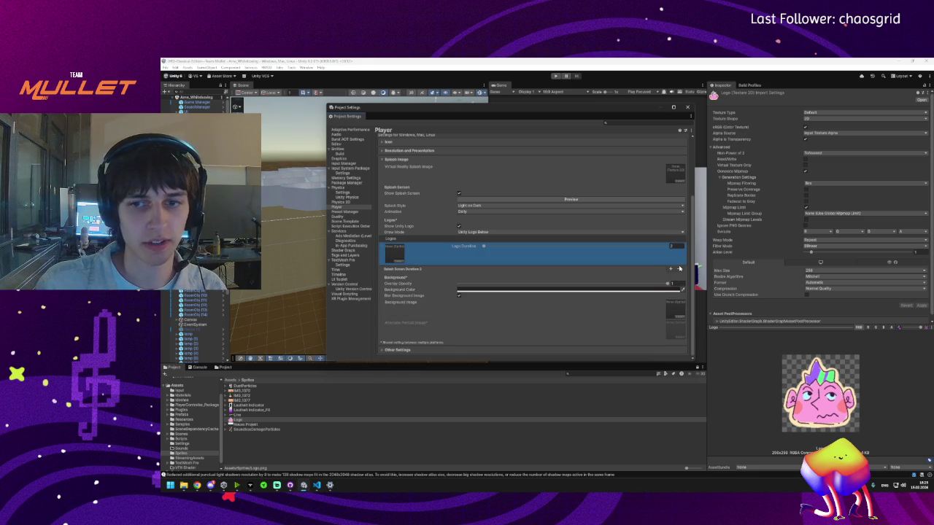
pyautogui.click(677, 270)
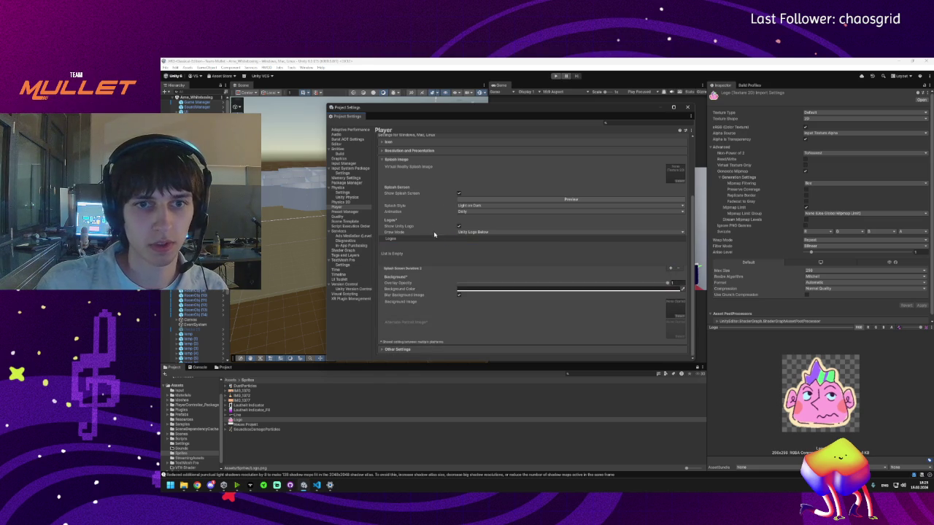
pyautogui.scroll(3, 438, 232)
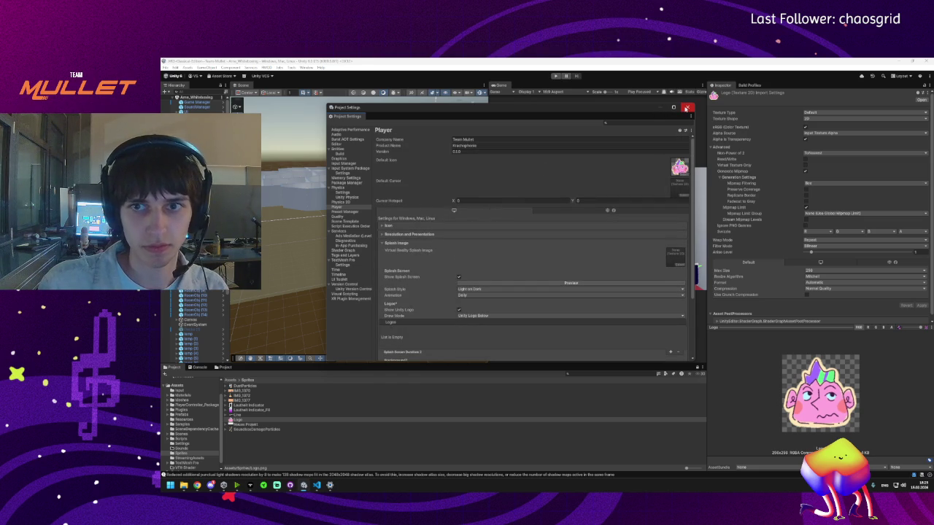
# - Close Project Settings and select logo.png, its meta file and ProjectSettings.asset in GitHub Desktop
pyautogui.moveTo(301, 490)
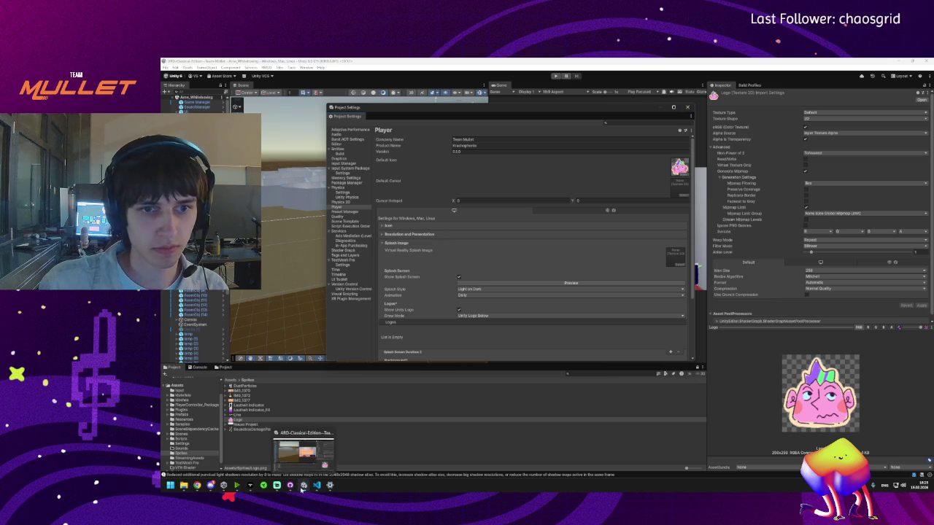
pyautogui.click(687, 107)
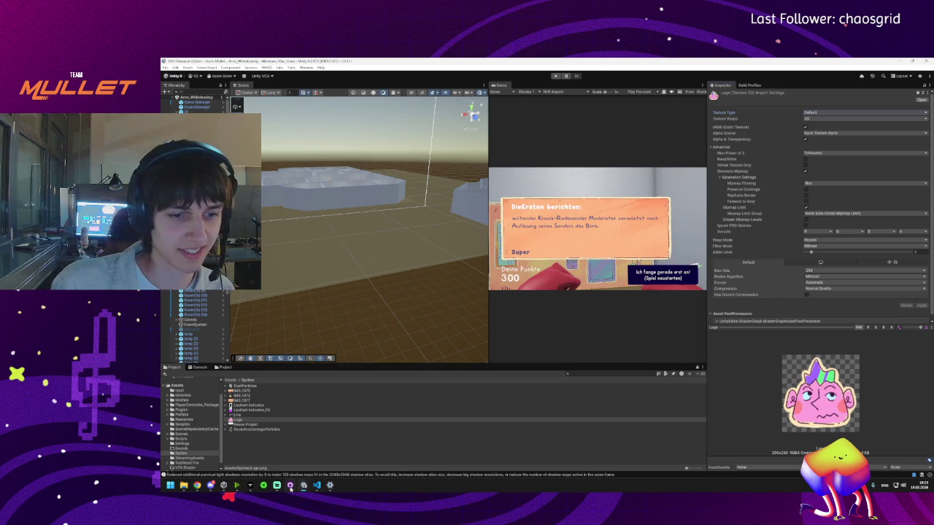
pyautogui.click(291, 486)
pyautogui.click(245, 135)
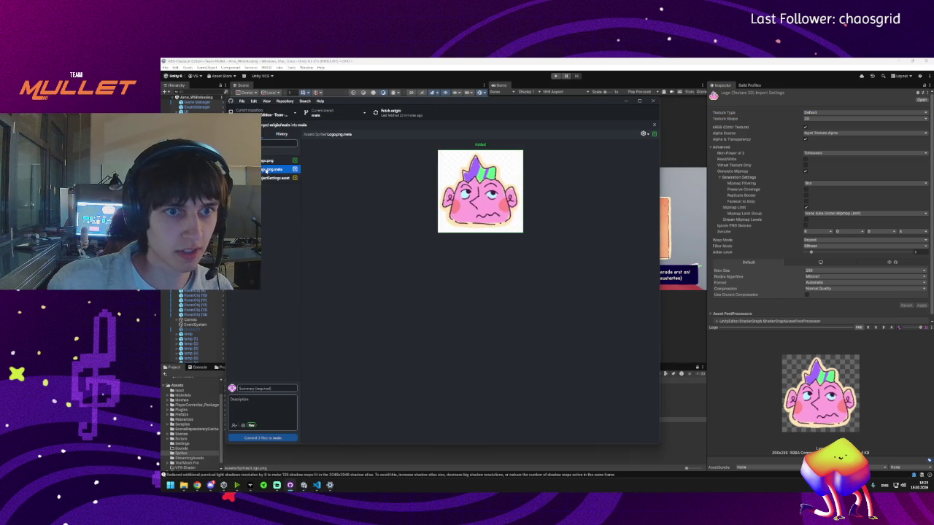
pyautogui.click(277, 171)
pyautogui.click(280, 179)
pyautogui.click(277, 161)
pyautogui.keyDown('shift'); pyautogui.click(280, 179); pyautogui.keyUp('shift')
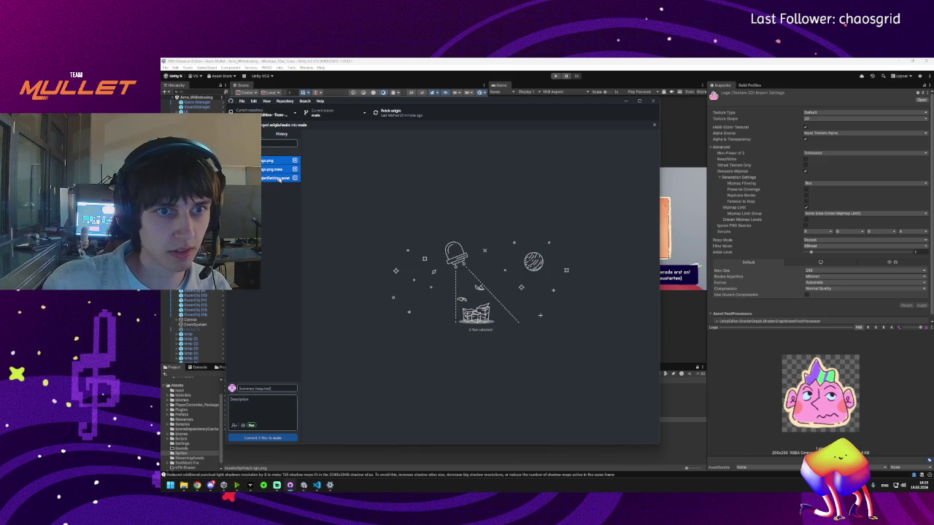
# - Enter the commit summary 'build settings' and commit the three files to main
pyautogui.write('project')
pyautogui.hotkey('ctrl', 'a')
pyautogui.press('BackSpace')
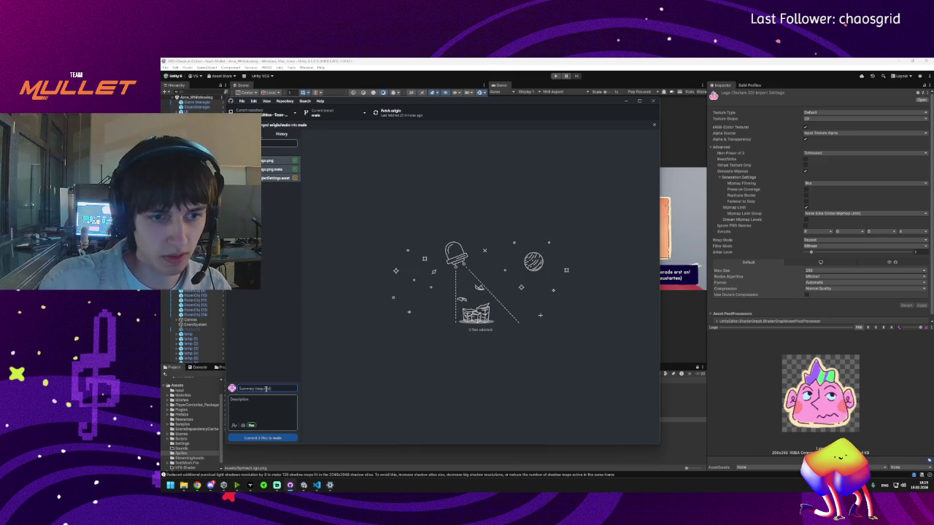
pyautogui.write('logo')
pyautogui.write(' settings')
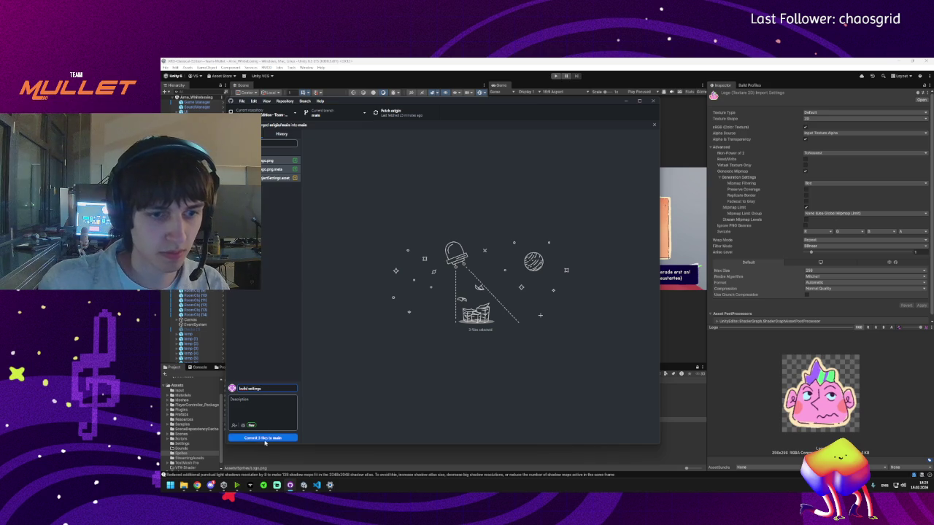
pyautogui.click(265, 438)
# - Pull from and push to origin, then review the repository's commit history
pyautogui.click(406, 115)
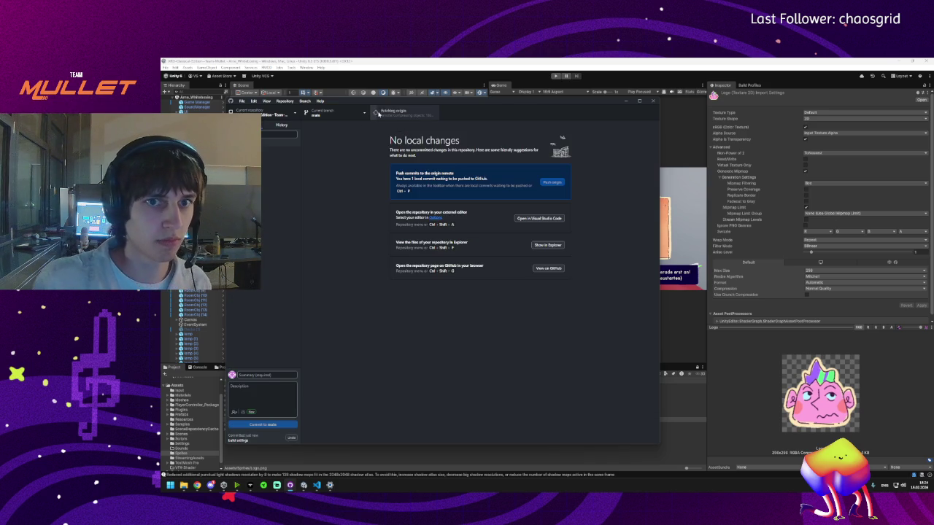
pyautogui.click(391, 114)
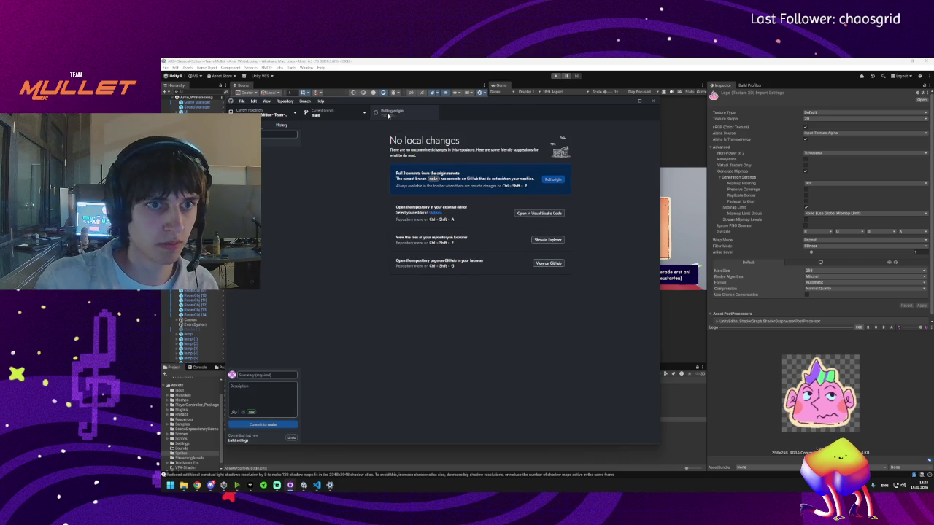
pyautogui.click(392, 114)
pyautogui.click(284, 127)
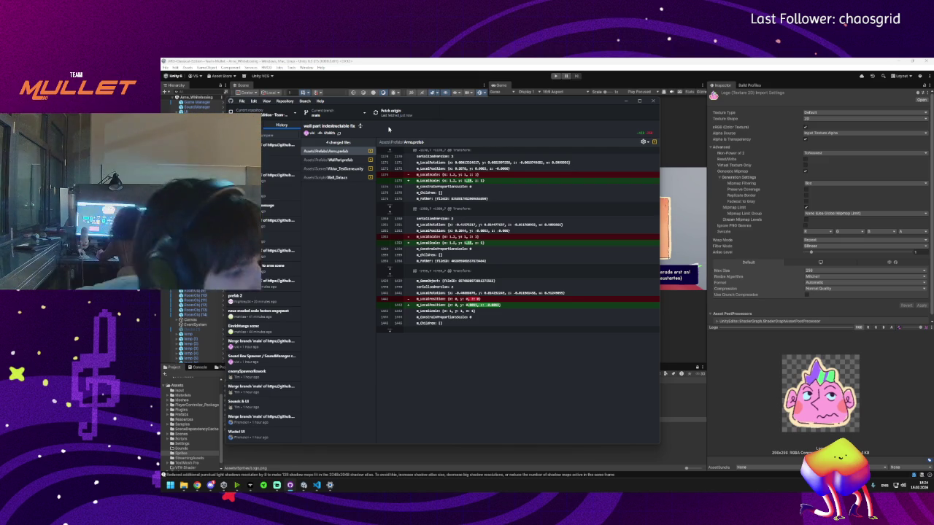
pyautogui.click(317, 487)
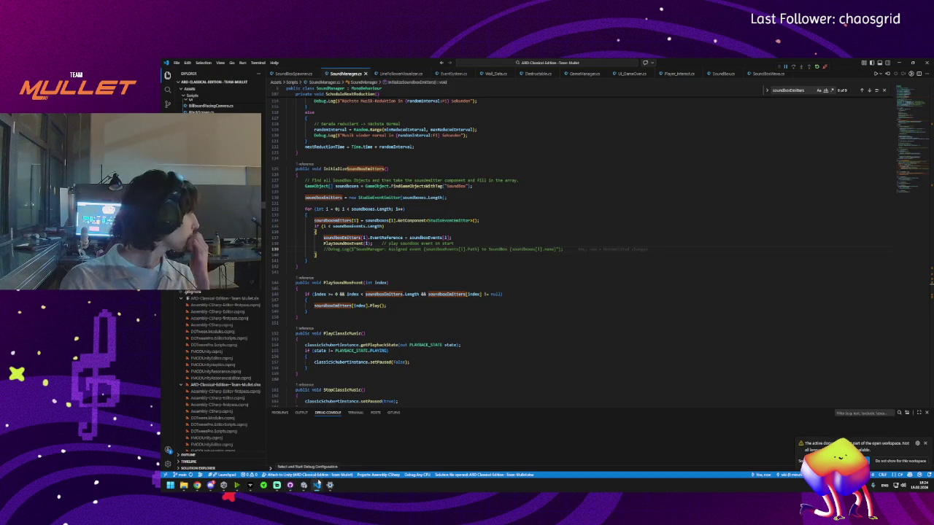
# - Open SoundBoxSpawner.cs and inspect the ClearWave method and its NextWaveSpawnDelay coroutine
pyautogui.moveTo(317, 485)
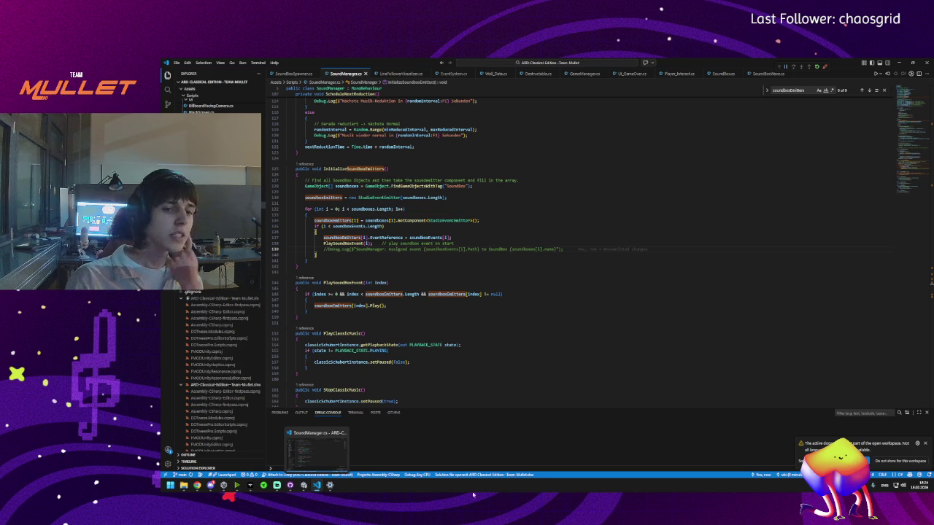
pyautogui.scroll(-10, 337, 128)
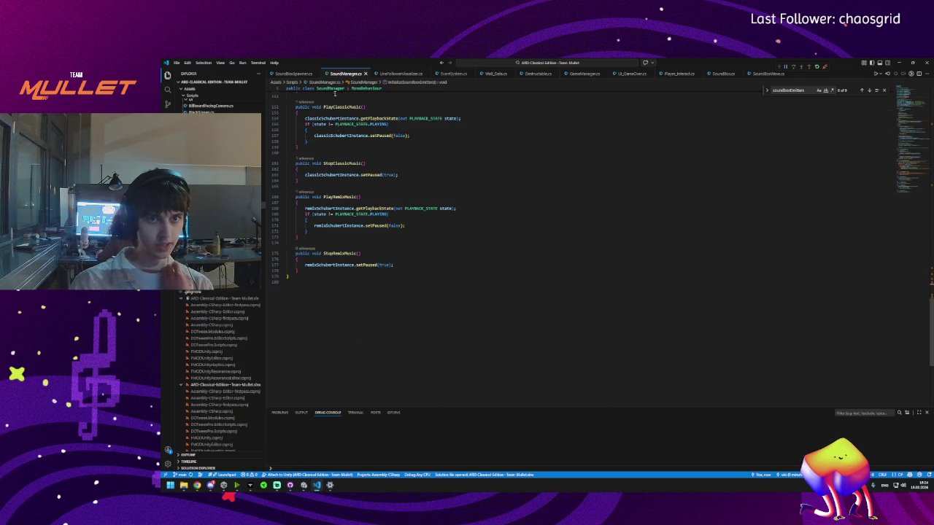
pyautogui.click(292, 75)
pyautogui.scroll(-20, 605, 274)
pyautogui.click(354, 235)
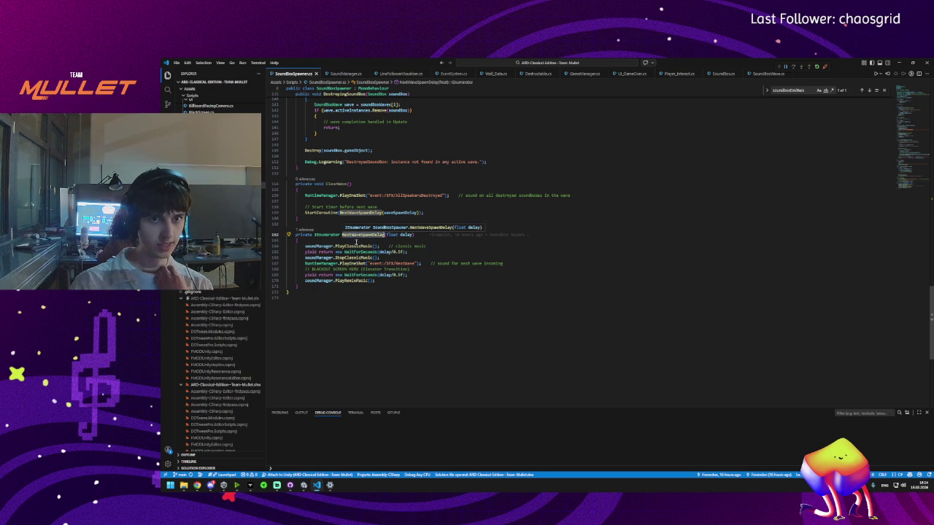
pyautogui.moveTo(325, 212)
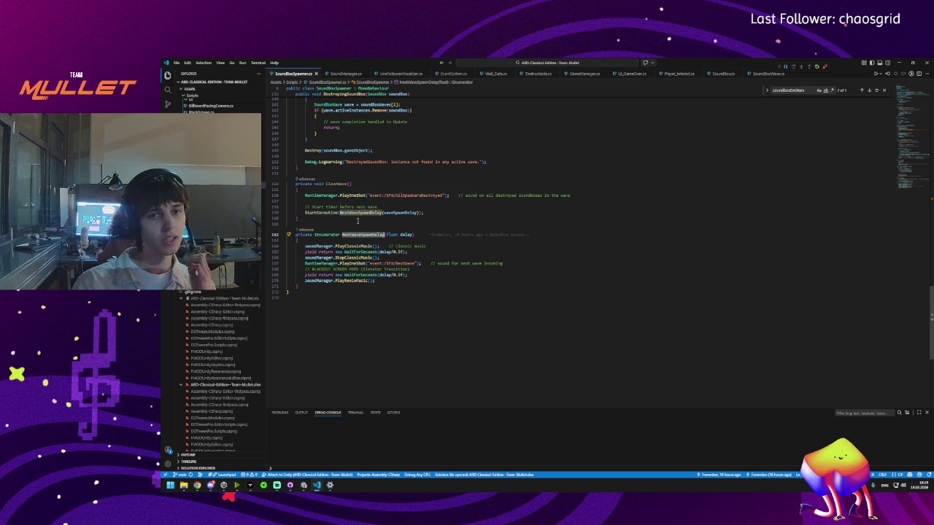
pyautogui.click(339, 201)
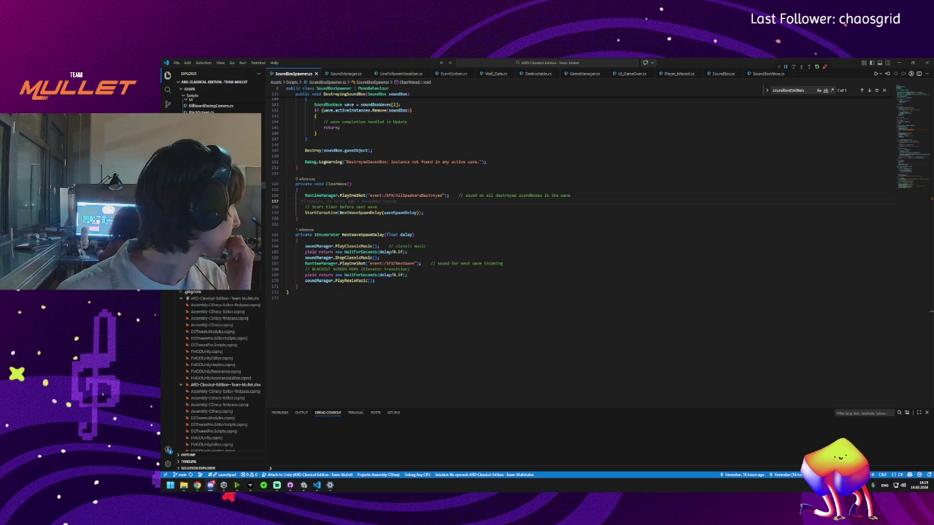
pyautogui.scroll(3, 373, 357)
pyautogui.click(373, 357)
pyautogui.click(408, 345)
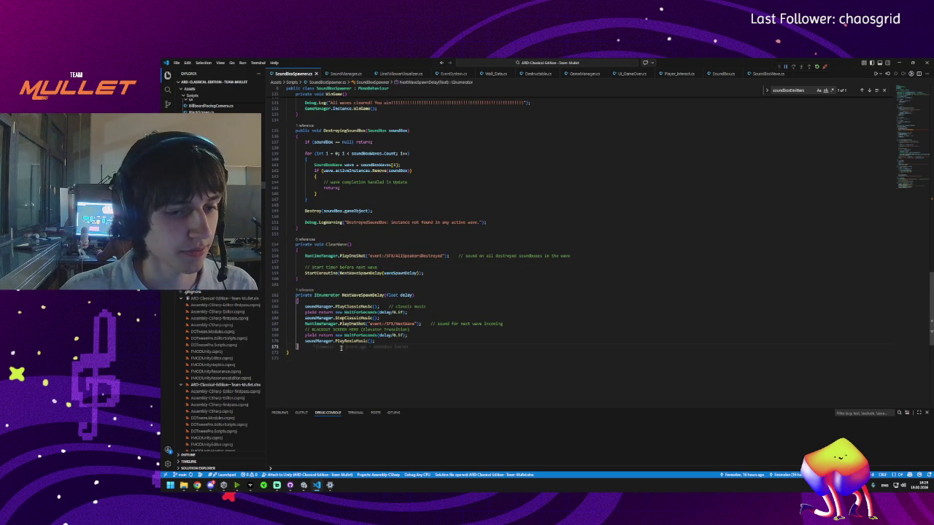
pyautogui.moveTo(408, 345)
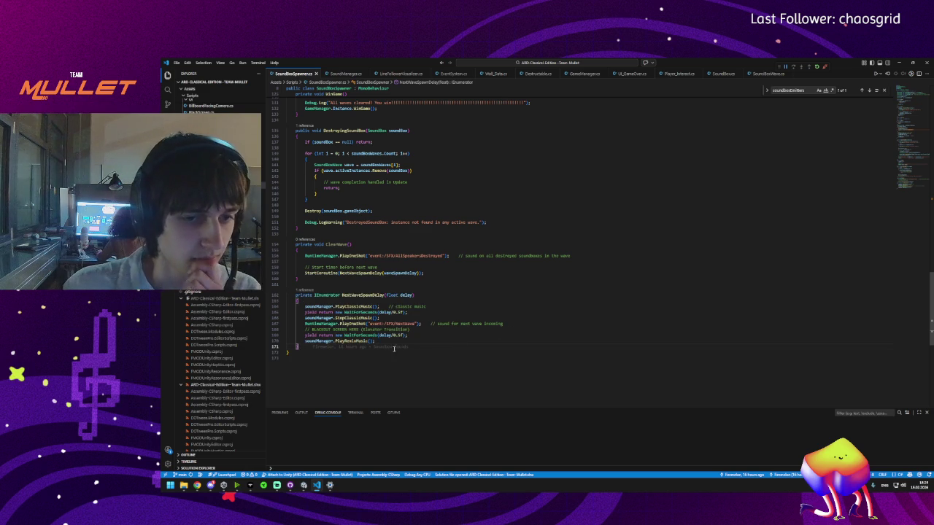
pyautogui.click(409, 329)
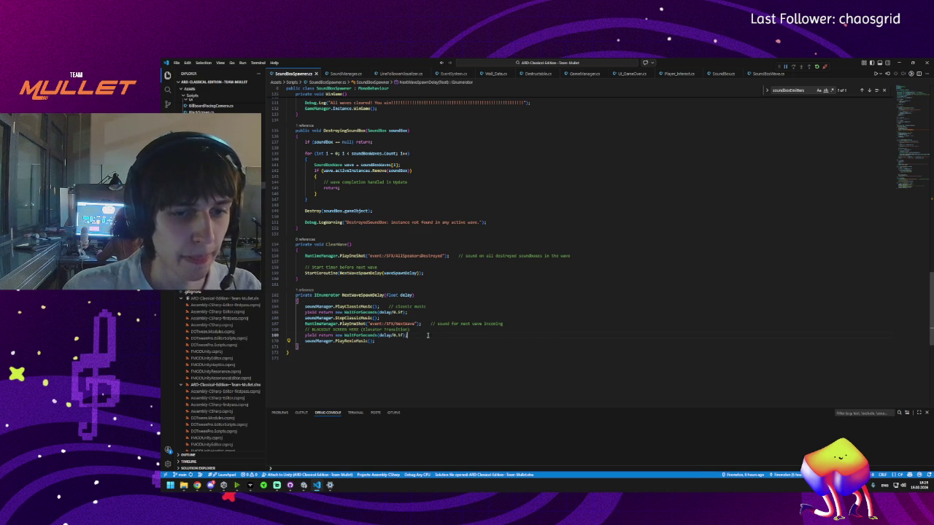
pyautogui.click(501, 294)
pyautogui.click(332, 245)
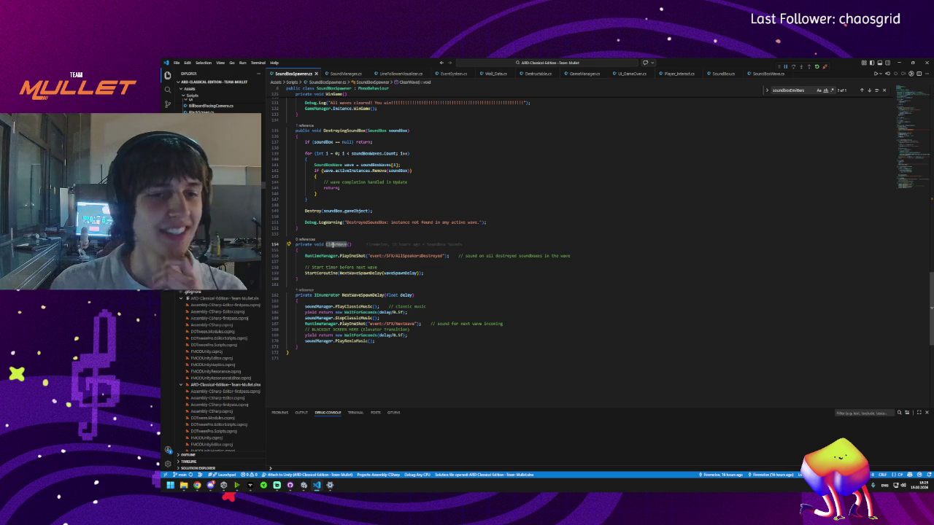
pyautogui.moveTo(331, 244)
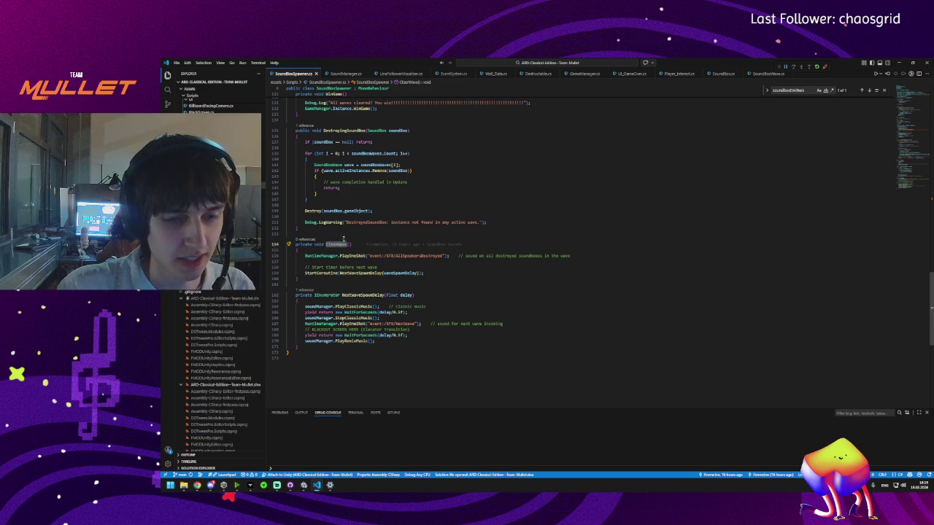
pyautogui.scroll(1, 321, 234)
pyautogui.scroll(15, 321, 233)
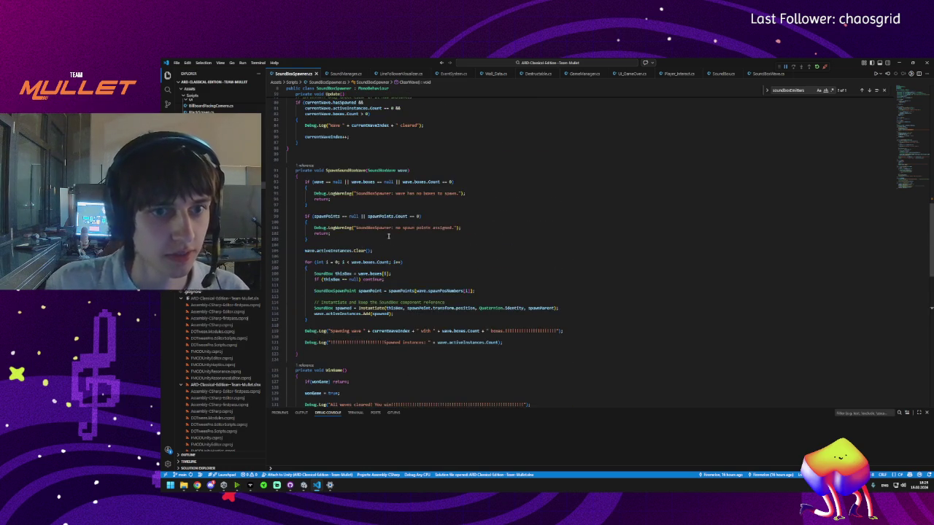
pyautogui.moveTo(197, 485)
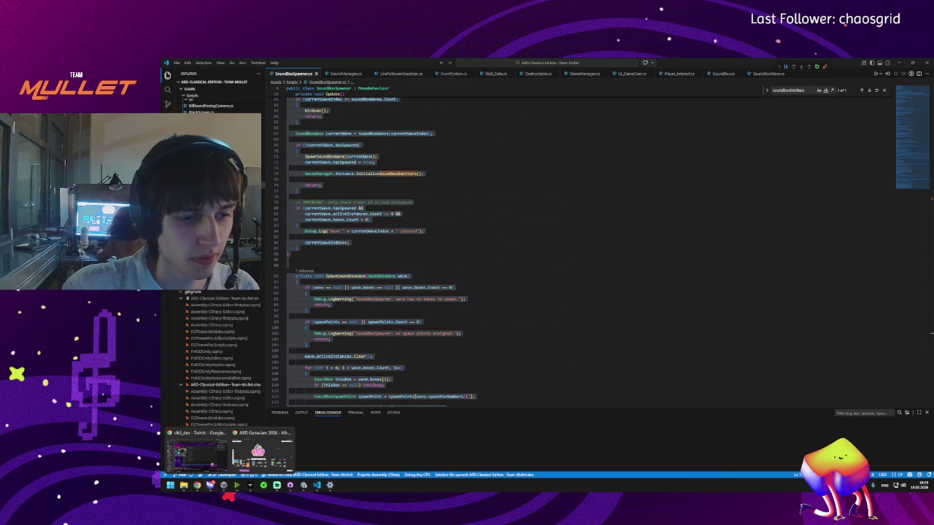
pyautogui.click(259, 456)
pyautogui.click(259, 456)
# - Start a new empty chat in the ChatGPT browser tab
pyautogui.click(259, 456)
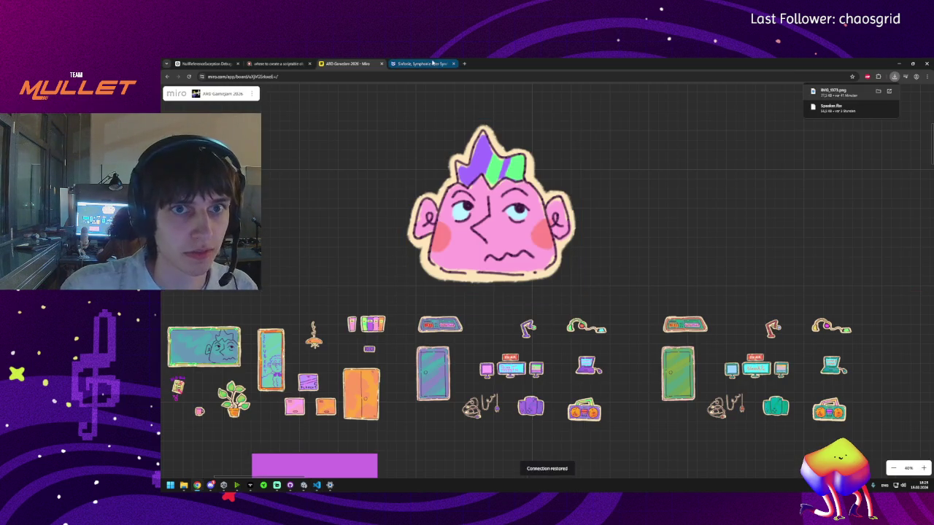
pyautogui.click(420, 63)
pyautogui.click(204, 64)
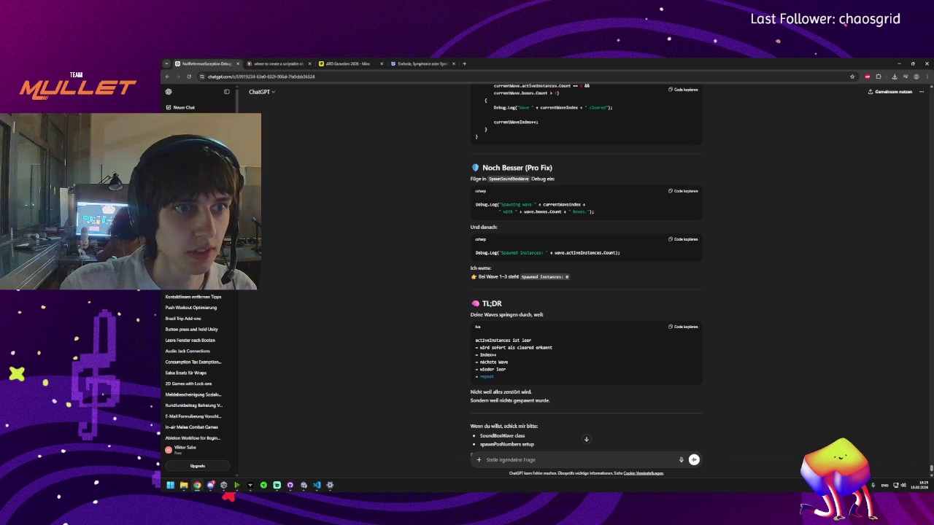
pyautogui.click(189, 108)
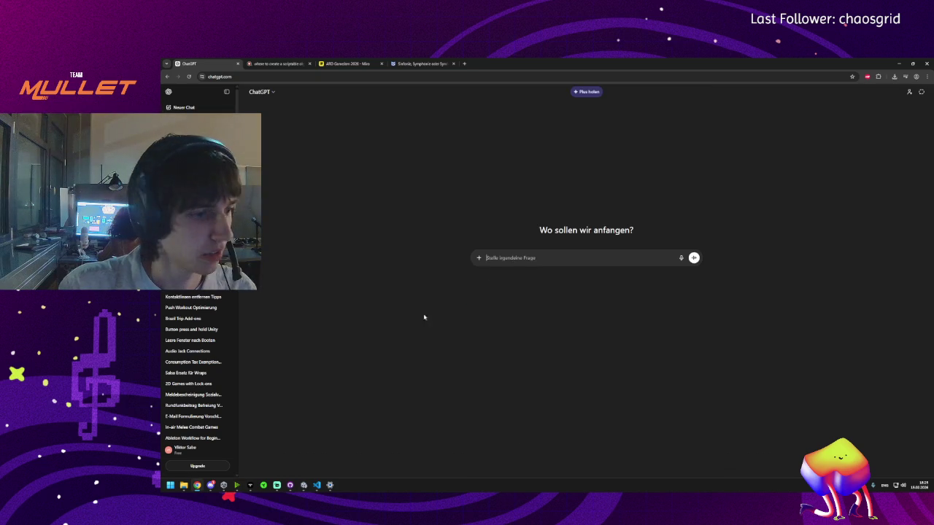
# - Paste the SoundBoxSpawner script and ask, in German, that the delay always precede the next wave
pyautogui.hotkey('ctrl', 'v')
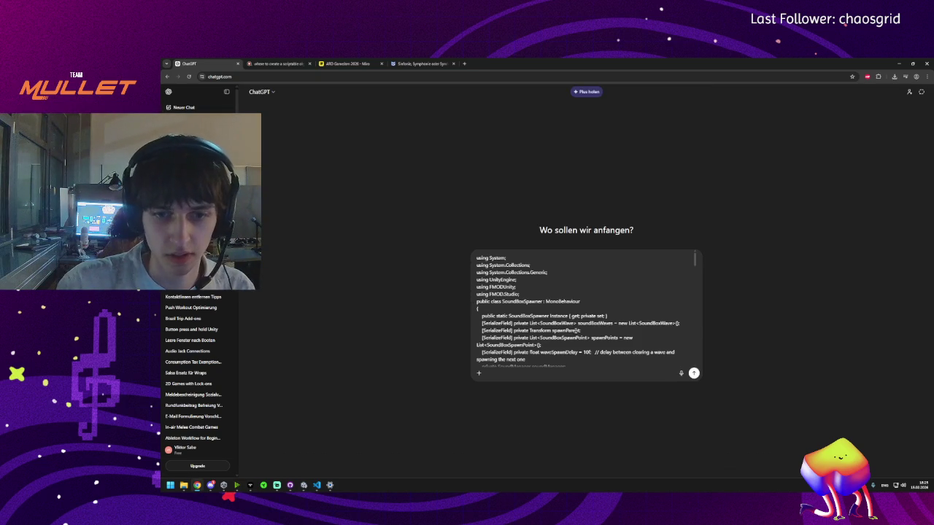
pyautogui.hotkey('shift', 'Return')
pyautogui.hotkey('shift', 'Return')
pyautogui.write('dieses')
pyautogui.write(' scrip')
pyautogui.write('ol')
pyautogui.write('fun')
pyautogui.press('BackSpace')
pyautogui.press('BackSpace')
pyautogui.press('BackSpace')
pyautogui.write('mmer ers')
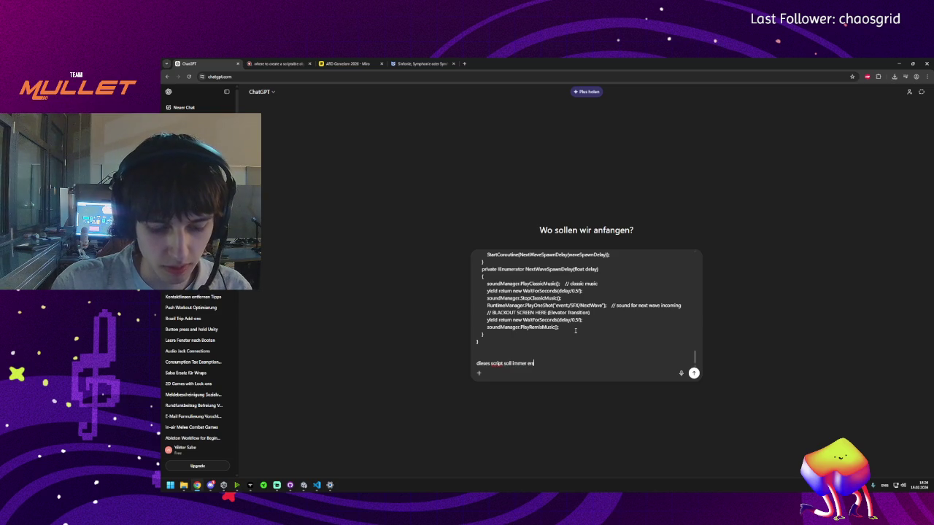
pyautogui.write('t die dealy nutzen ver')
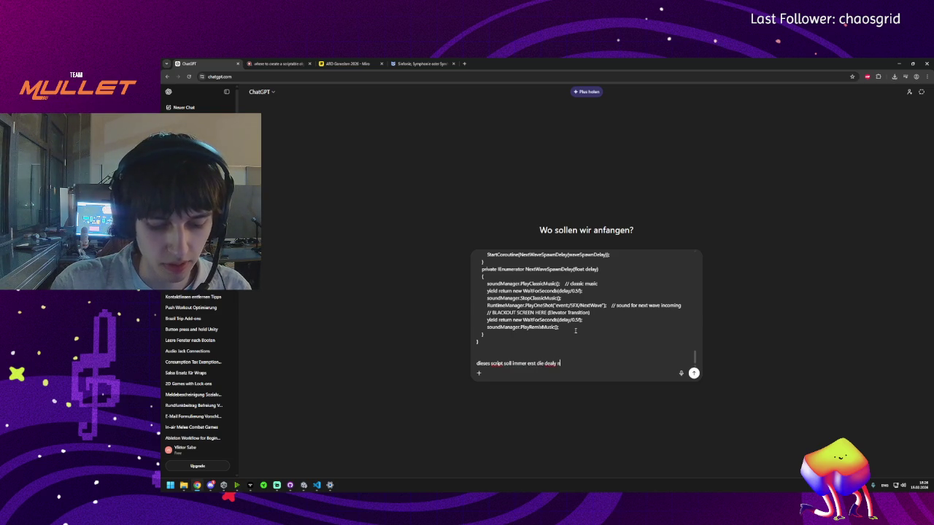
pyautogui.press('BackSpace')
pyautogui.press('BackSpace')
pyautogui.press('BackSpace')
pyautogui.write('bevor es ')
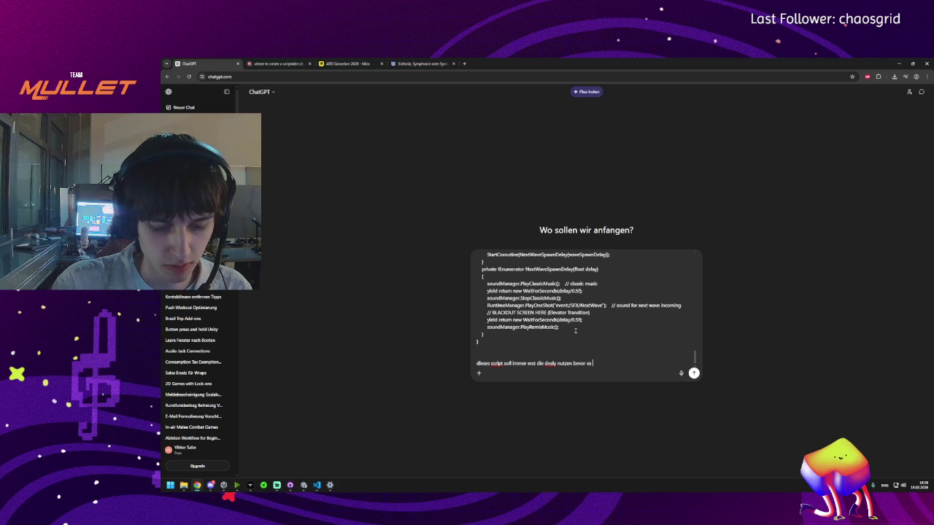
pyautogui.write('die n')
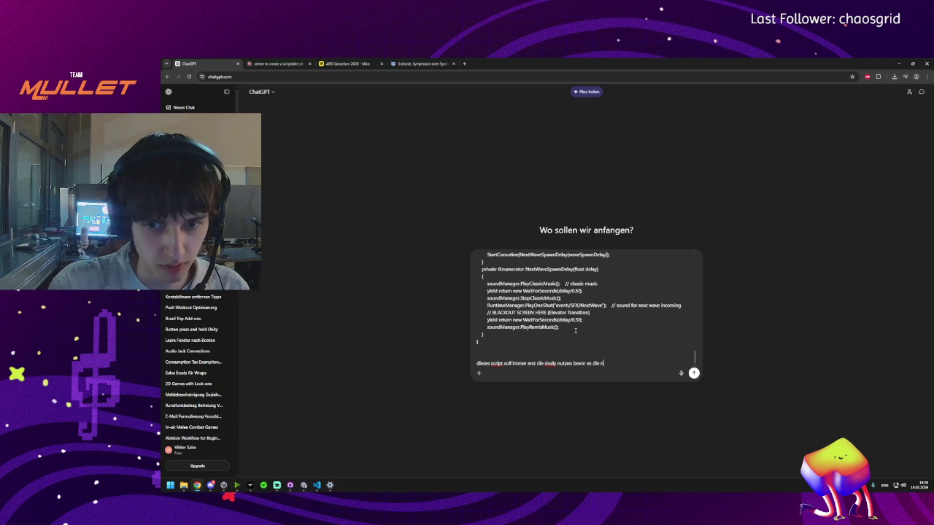
pyautogui.write('ächste wave s')
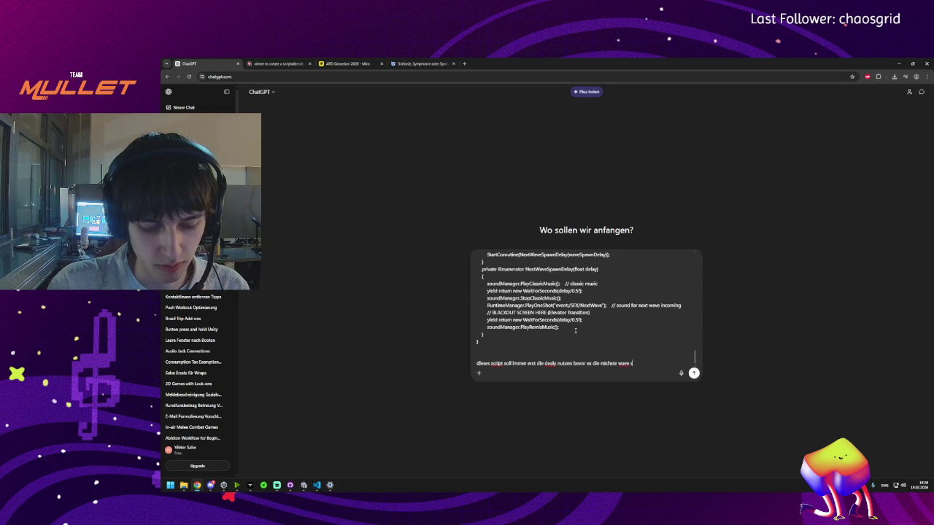
pyautogui.write('paawnt')
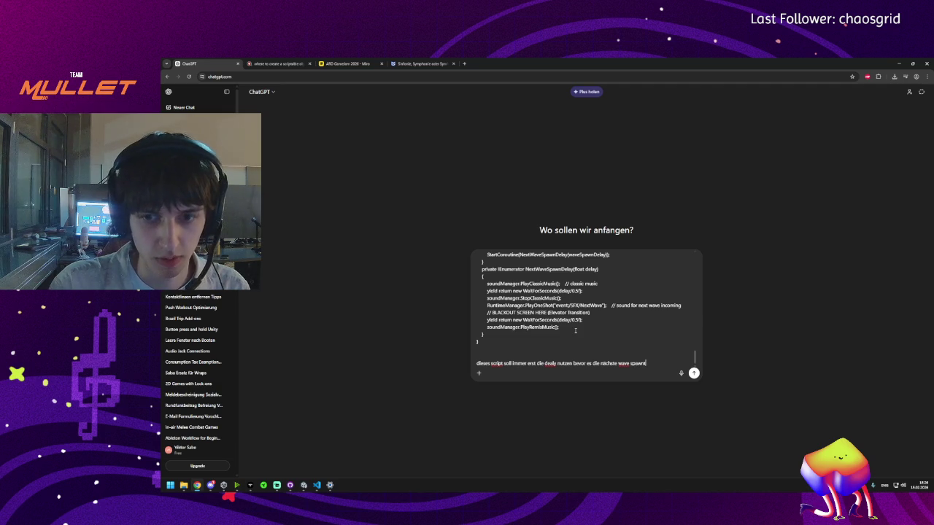
pyautogui.press('Return')
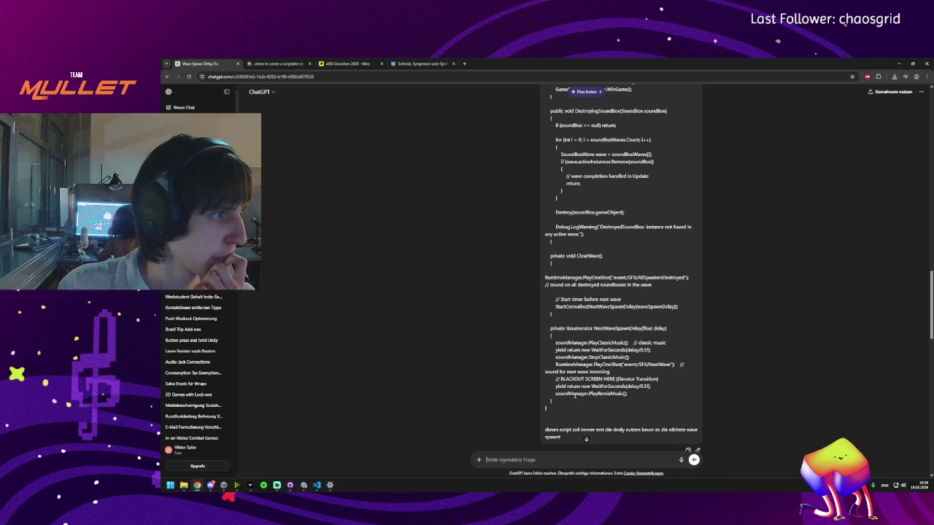
# - Read ChatGPT's reply, focusing on Schritt 1 and its waitingForNextWave declaration
pyautogui.scroll(-5, 464, 292)
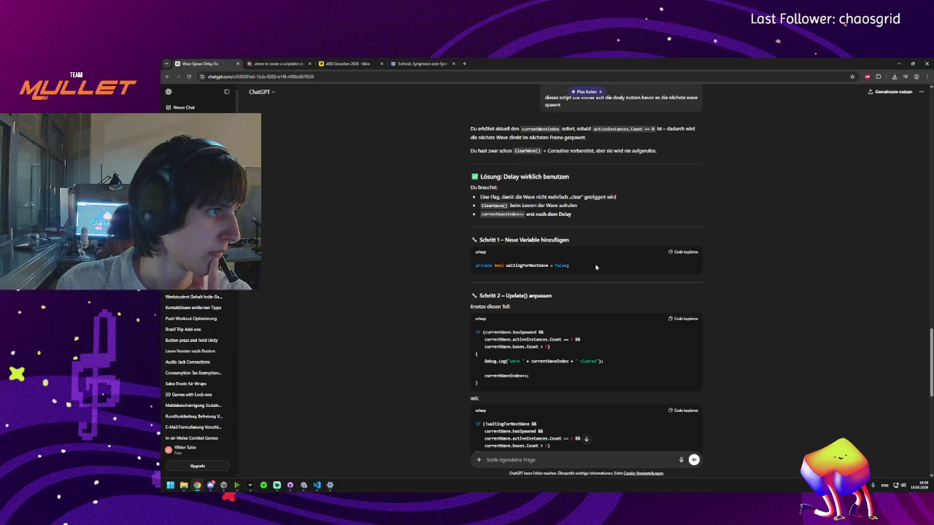
pyautogui.scroll(-3, 399, 400)
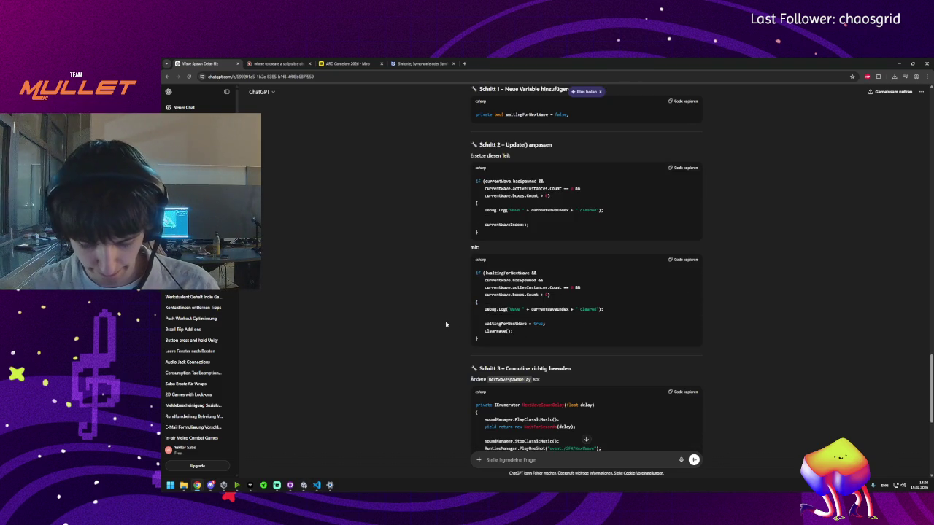
pyautogui.scroll(3, 466, 307)
pyautogui.tripleClick(529, 240)
pyautogui.click(530, 265)
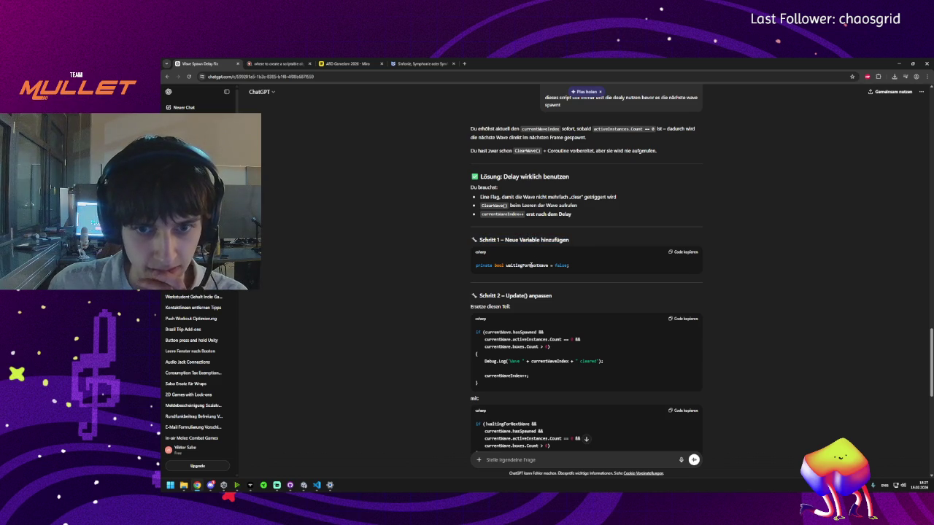
pyautogui.tripleClick(513, 266)
pyautogui.click(566, 259)
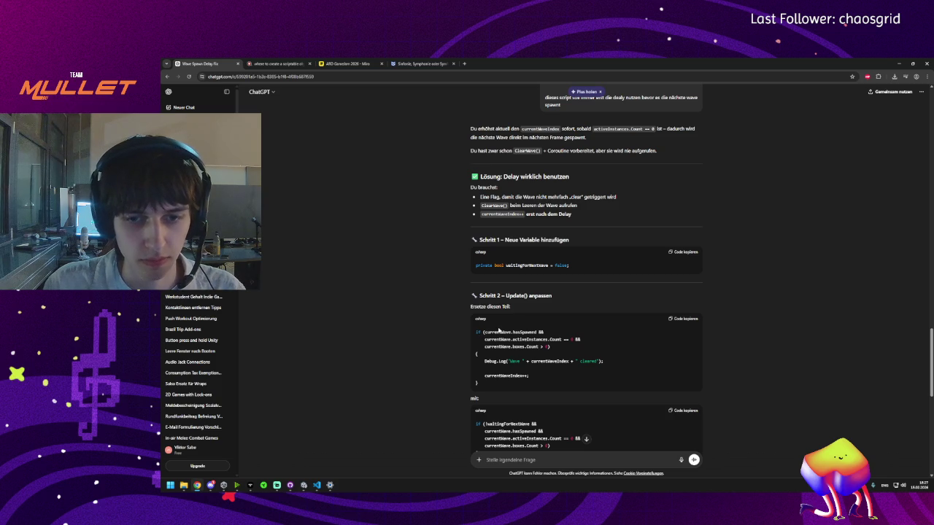
pyautogui.click(210, 487)
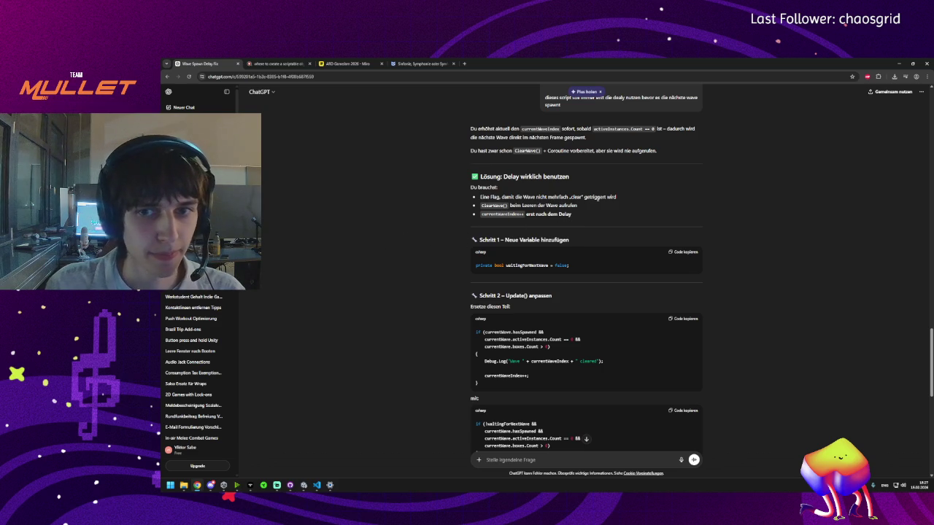
# - Locate the currentWave.hasSpawned condition in SoundBoxSpawner.cs using text copied from ChatGPT
pyautogui.tripleClick(498, 196)
pyautogui.click(558, 196)
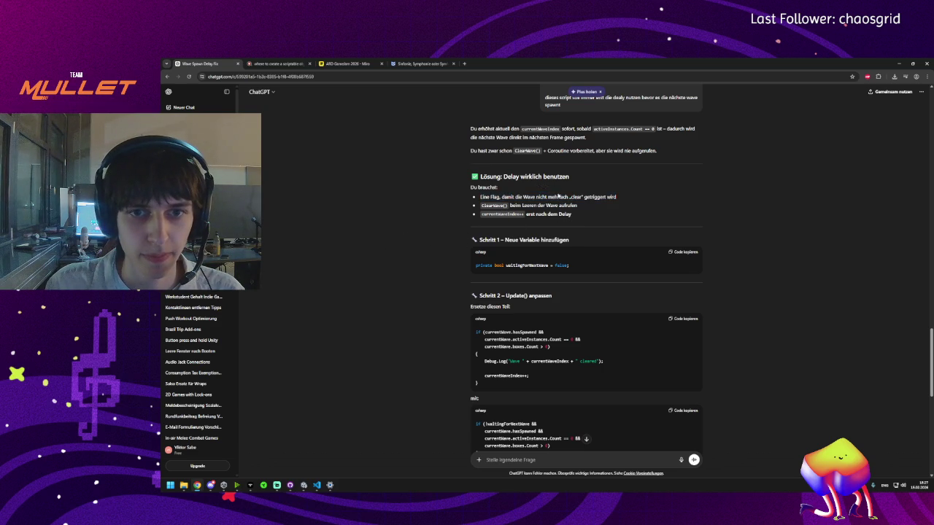
pyautogui.moveTo(532, 206)
pyautogui.mouseDown()
pyautogui.moveTo(510, 196)
pyautogui.moveTo(525, 204)
pyautogui.mouseUp()
pyautogui.click(532, 211)
pyautogui.click(535, 221)
pyautogui.scroll(-3, 536, 221)
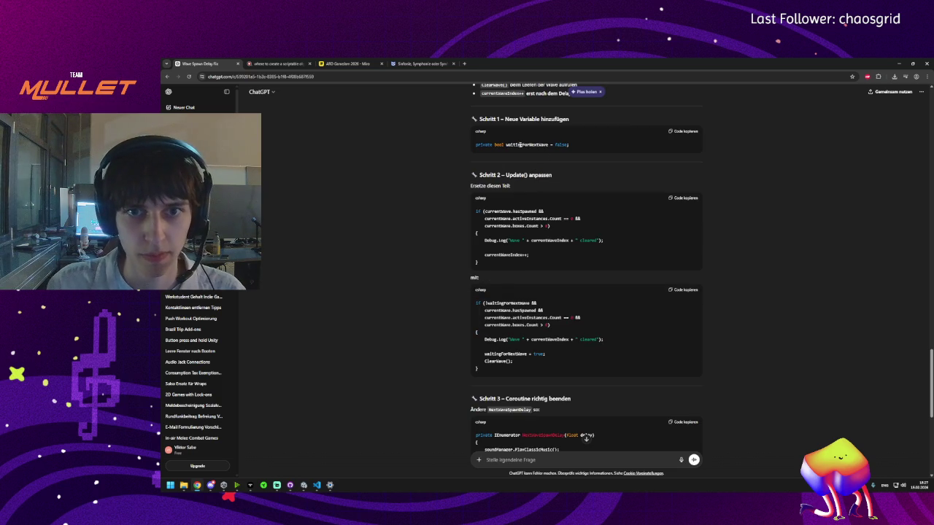
pyautogui.scroll(4, 520, 145)
pyautogui.scroll(-4, 611, 210)
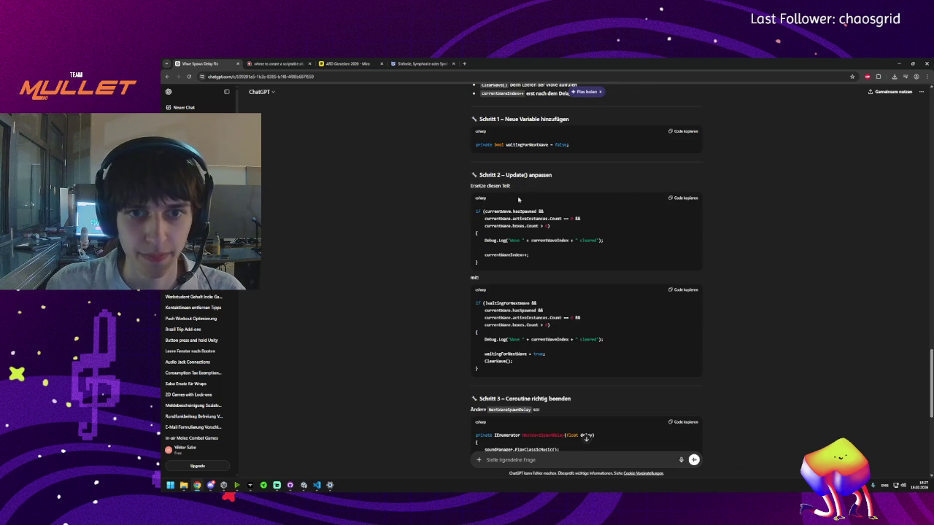
pyautogui.moveTo(483, 212); pyautogui.dragTo(545, 211)
pyautogui.click(482, 213)
pyautogui.moveTo(476, 211); pyautogui.dragTo(546, 211)
pyautogui.hotkey('ctrl', 'c')
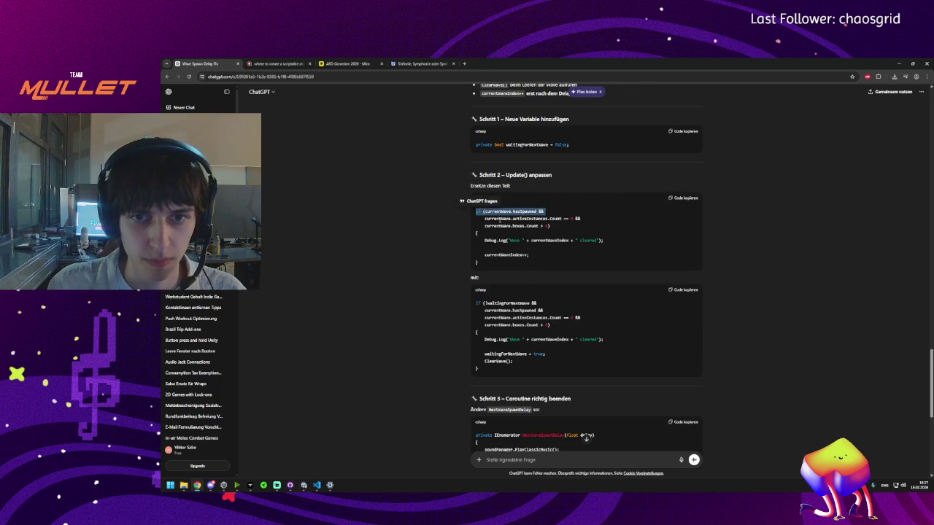
pyautogui.click(317, 485)
pyautogui.hotkey('ctrl', 'f')
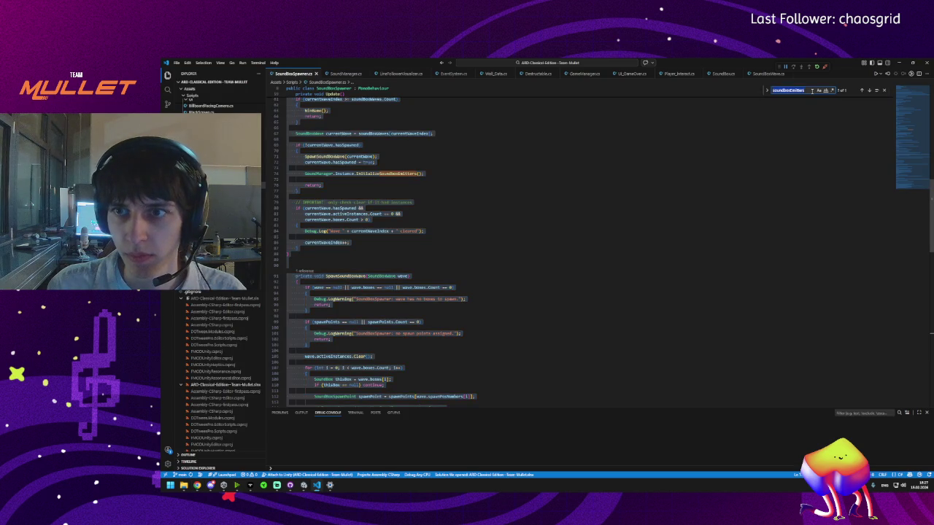
pyautogui.hotkey('ctrl', 'v')
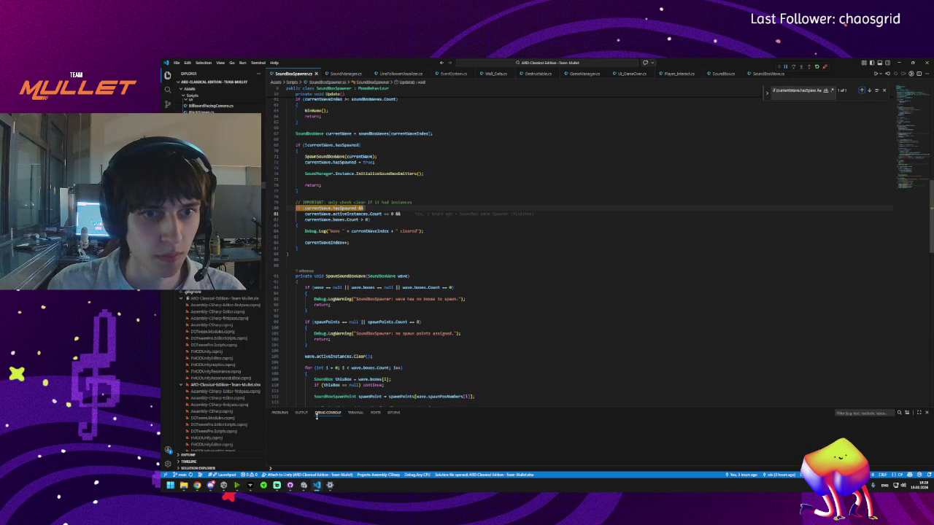
# - Replace the old wave-clear condition with ChatGPT's waitingForNextWave block and indent it
pyautogui.moveTo(199, 489)
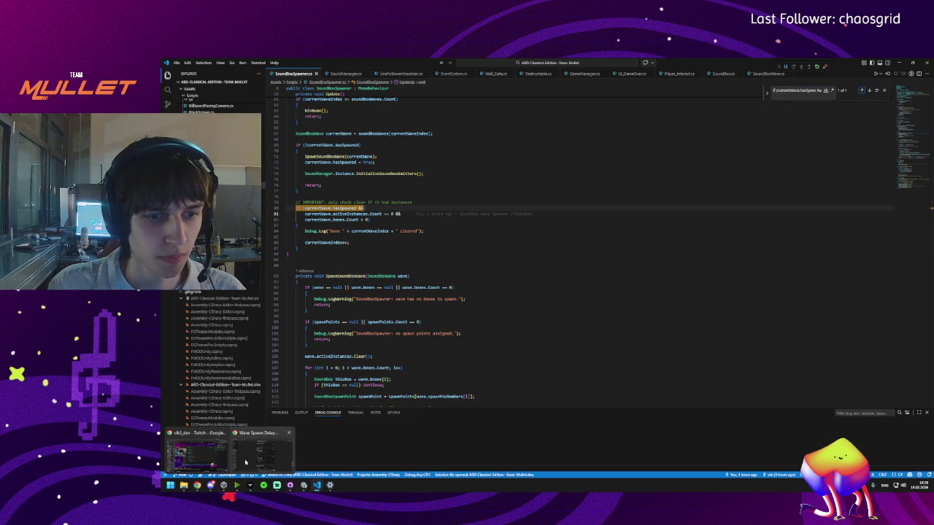
pyautogui.click(257, 456)
pyautogui.moveTo(476, 302); pyautogui.dragTo(486, 374)
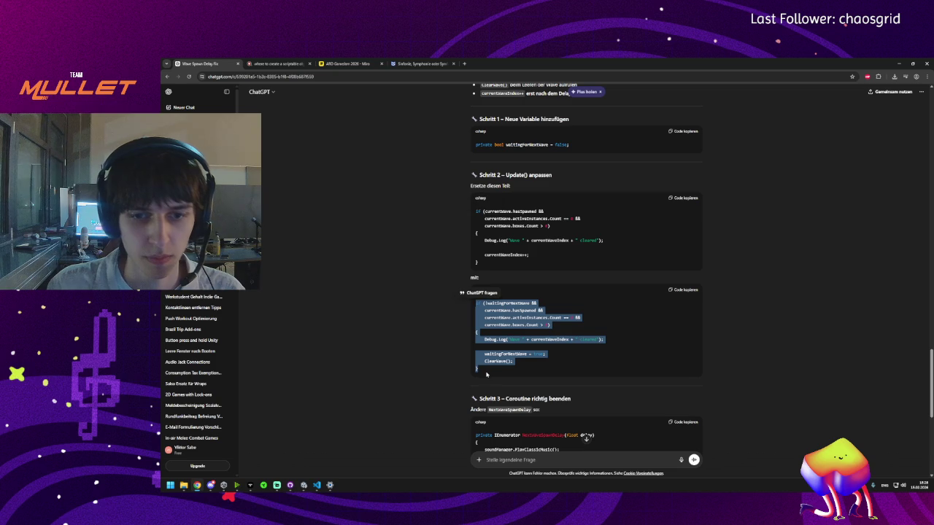
pyautogui.click(317, 485)
pyautogui.moveTo(306, 251)
pyautogui.mouseDown()
pyautogui.moveTo(295, 210)
pyautogui.moveTo(279, 209)
pyautogui.mouseUp()
pyautogui.hotkey('ctrl', 'v')
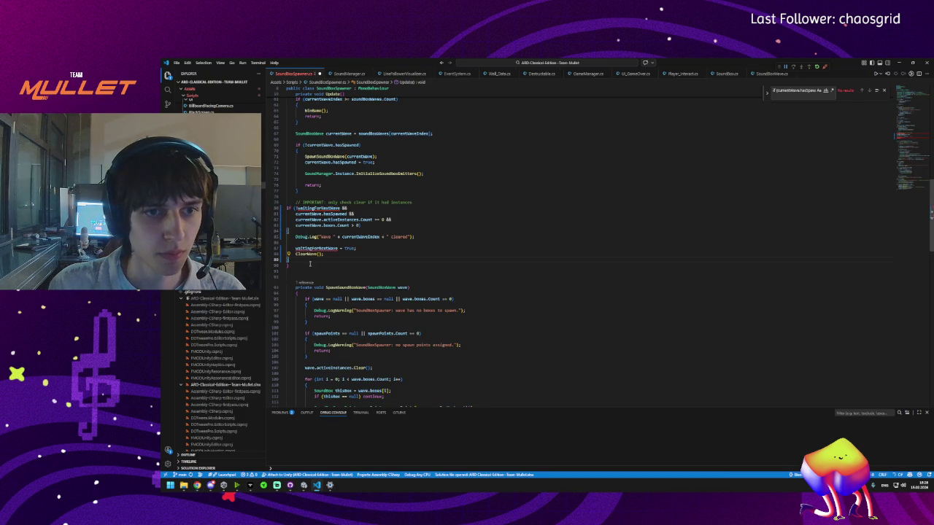
pyautogui.moveTo(298, 261)
pyautogui.mouseDown()
pyautogui.moveTo(288, 209)
pyautogui.moveTo(278, 209)
pyautogui.mouseUp()
pyautogui.press('Tab')
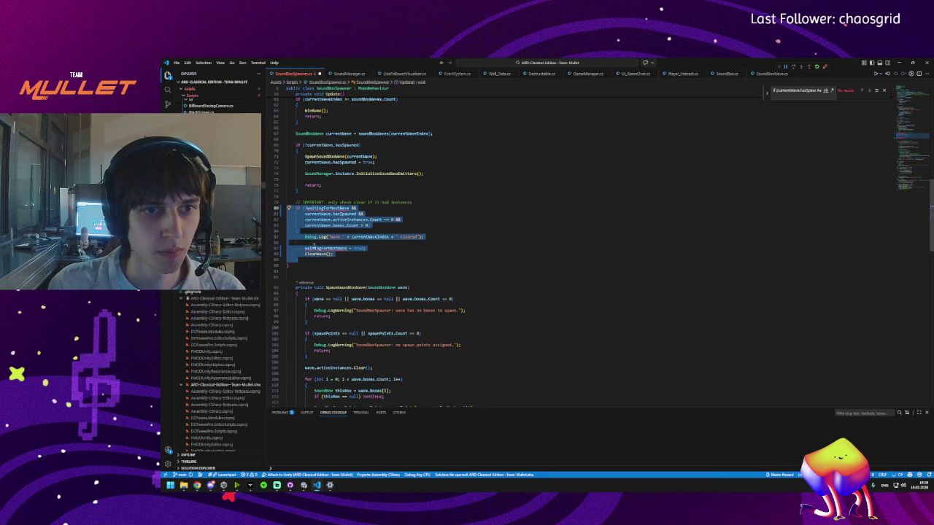
pyautogui.click(315, 260)
# - Add the waitingForNextWave bool field after the currentWaveIndex field
pyautogui.moveTo(197, 485)
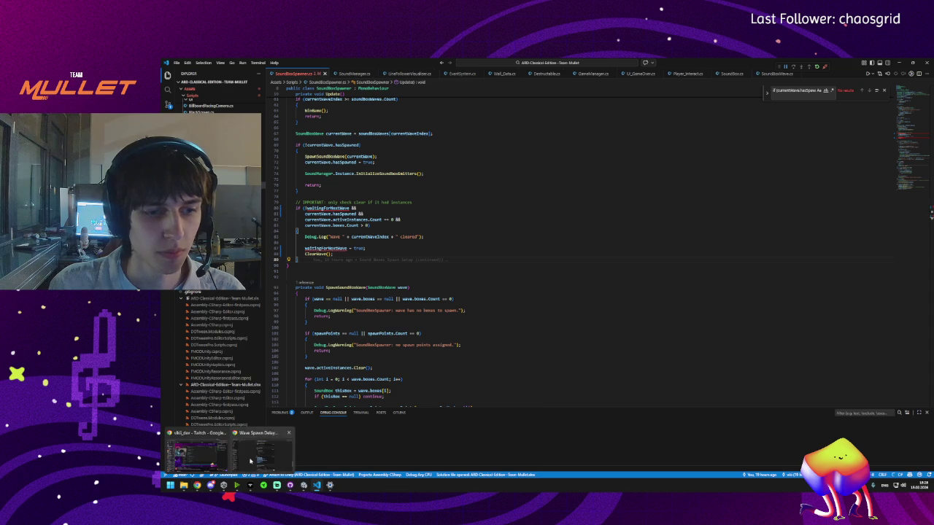
pyautogui.click(263, 448)
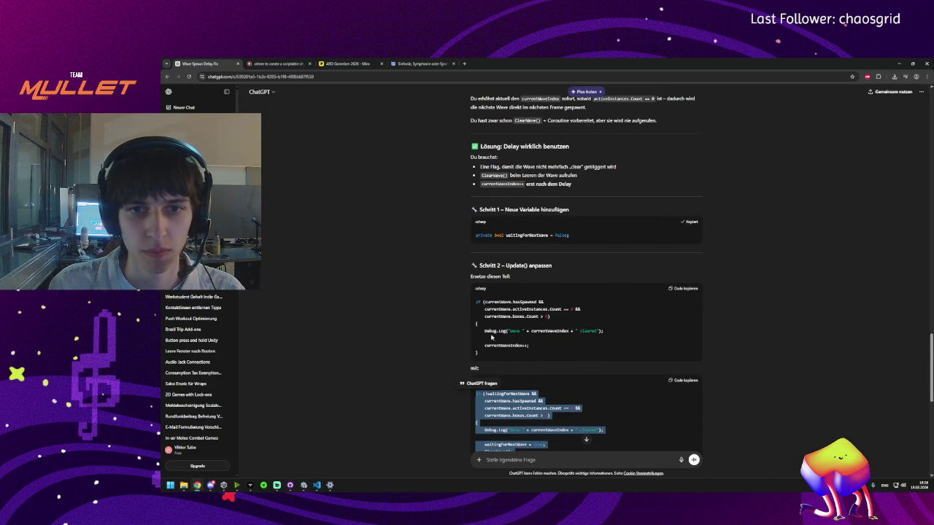
pyautogui.click(317, 485)
pyautogui.scroll(15, 422, 290)
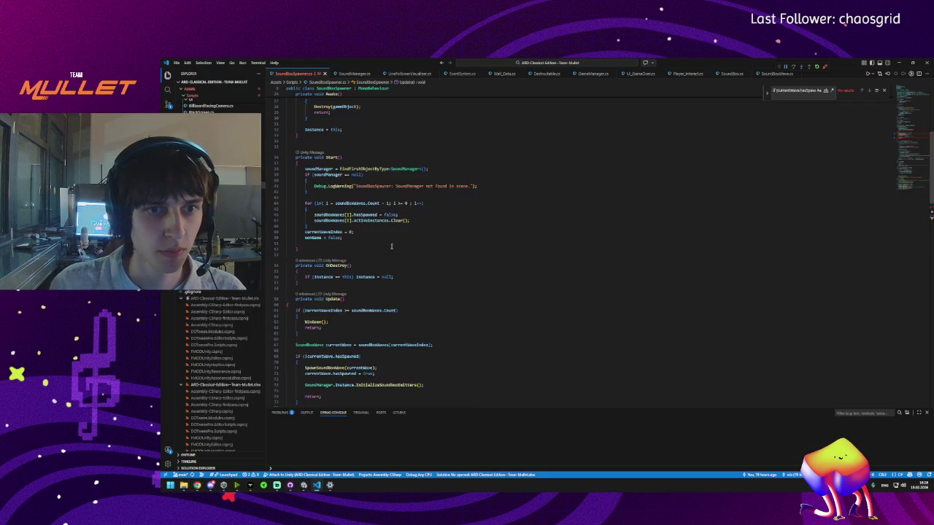
pyautogui.click(423, 269)
pyautogui.write('private bool waitingForNextWave = false;')
pyautogui.scroll(-10, 422, 290)
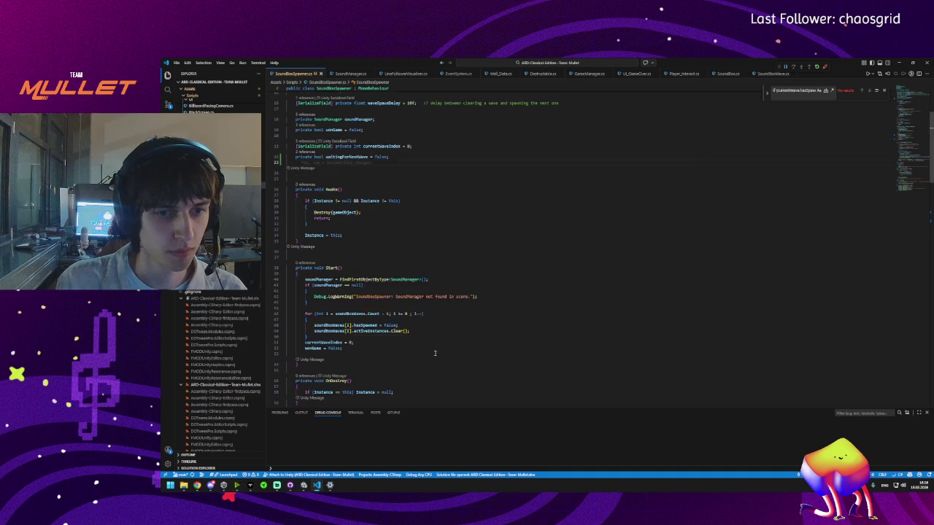
# - Copy the Schritt 3 NextWaveSpawnDelay coroutine code from ChatGPT's answer
pyautogui.moveTo(197, 485)
pyautogui.click(262, 449)
pyautogui.scroll(-4, 314, 405)
pyautogui.click(440, 236)
pyautogui.scroll(-1, 439, 236)
pyautogui.tripleClick(540, 218)
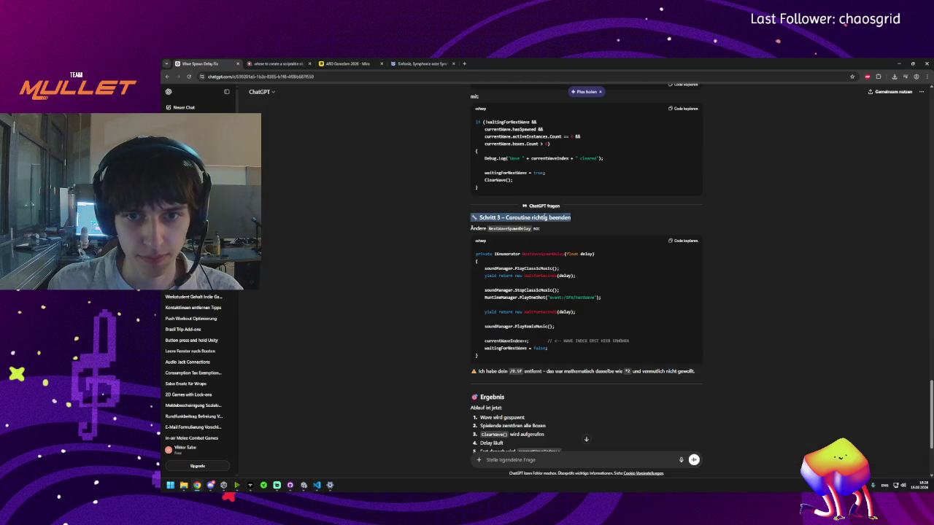
pyautogui.click(540, 231)
pyautogui.doubleClick(511, 229)
pyautogui.click(530, 232)
pyautogui.click(672, 242)
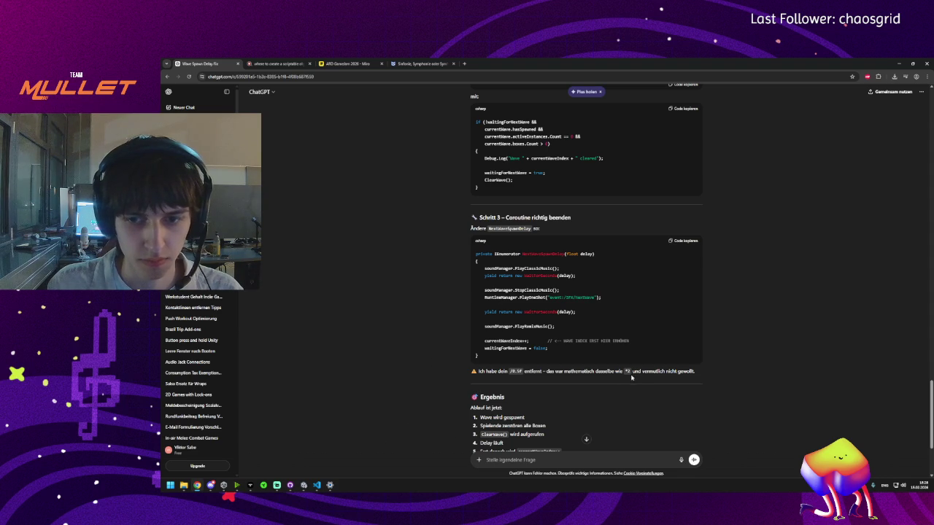
# - Replace the old NextWaveSpawnDelay method with the new coroutine, save, and indent its body
pyautogui.click(316, 485)
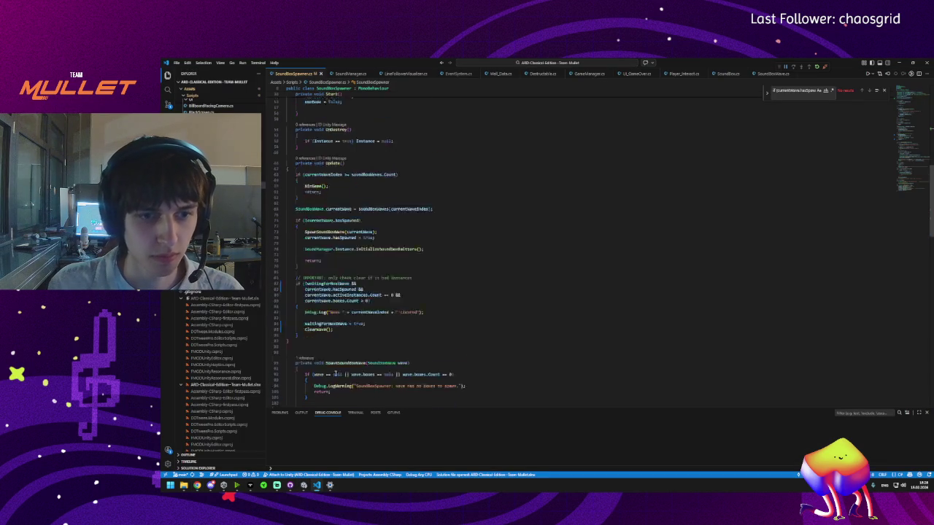
pyautogui.scroll(-15, 340, 354)
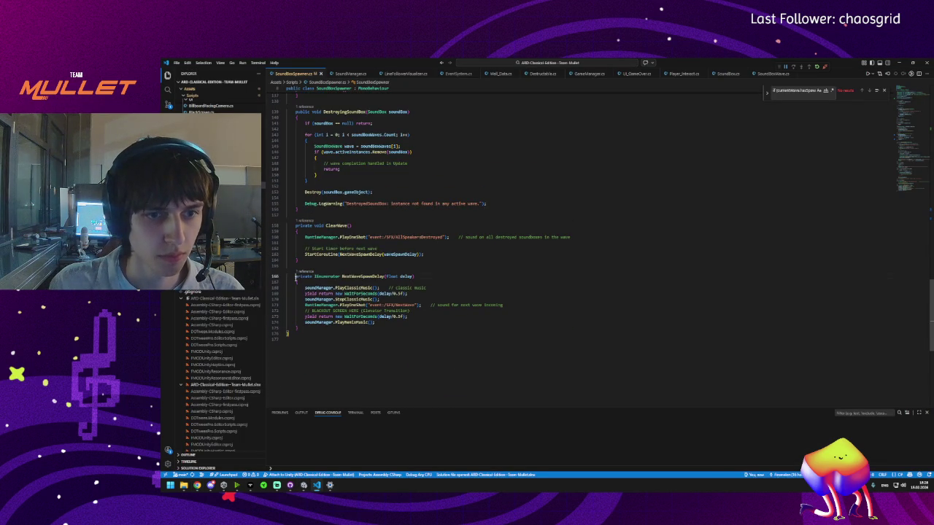
pyautogui.moveTo(295, 277); pyautogui.dragTo(361, 334)
pyautogui.hotkey('ctrl', 'v')
pyautogui.hotkey('ctrl', 's')
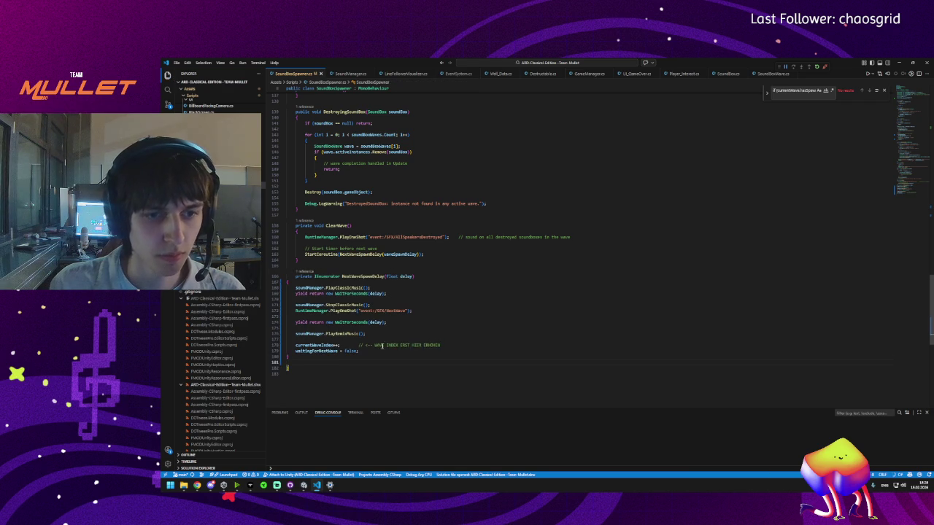
pyautogui.moveTo(299, 358); pyautogui.dragTo(292, 287)
pyautogui.press('Tab')
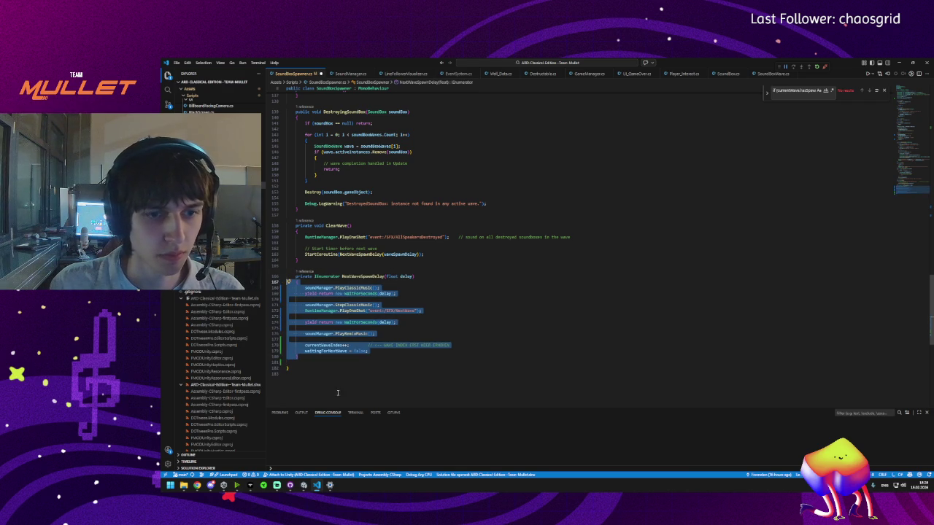
pyautogui.click(324, 366)
# - Review the rest of ChatGPT's answer, then return to Unity to recompile the scripts
pyautogui.moveTo(197, 485)
pyautogui.click(259, 464)
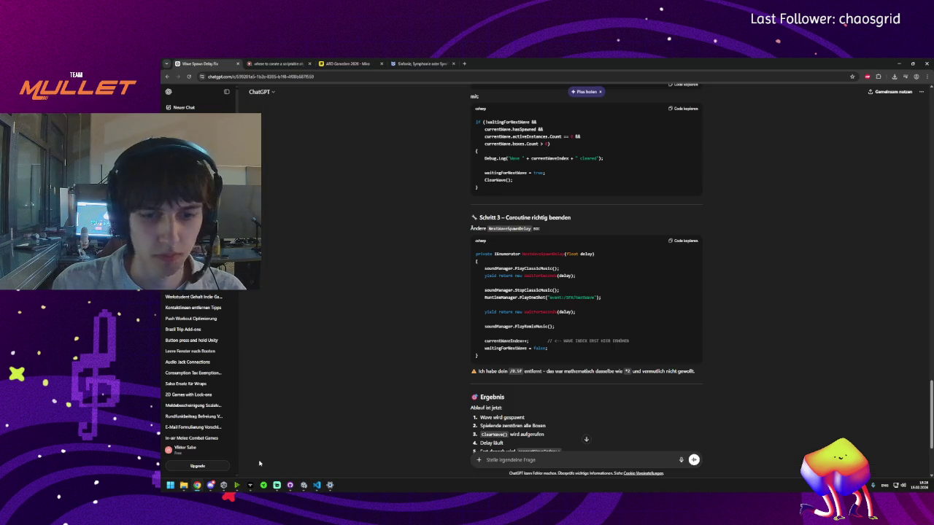
pyautogui.scroll(-3, 547, 340)
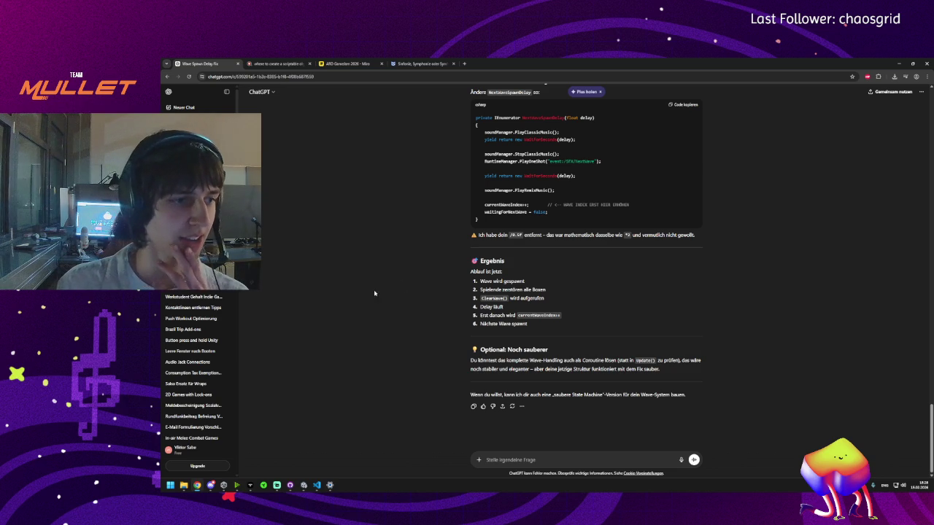
pyautogui.click(305, 487)
pyautogui.click(914, 487)
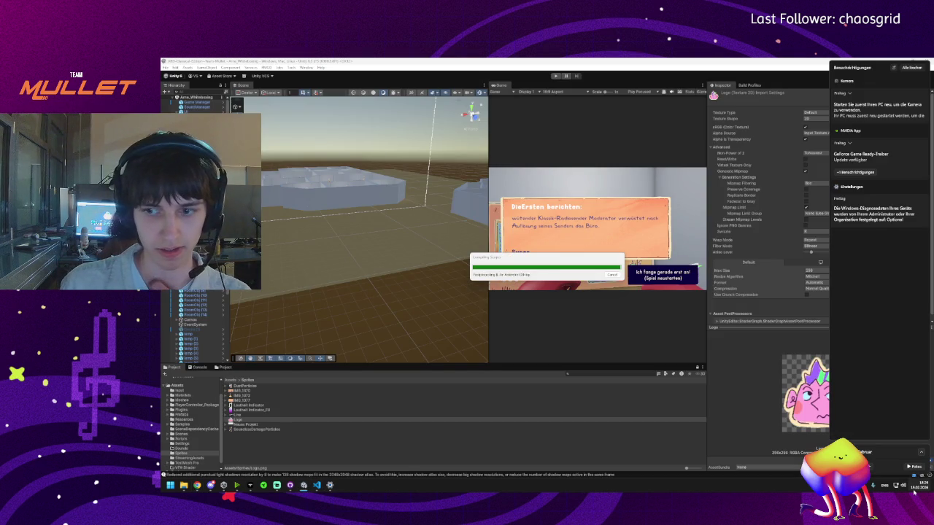
# - Reload the externally modified scene in Unity
pyautogui.click(914, 491)
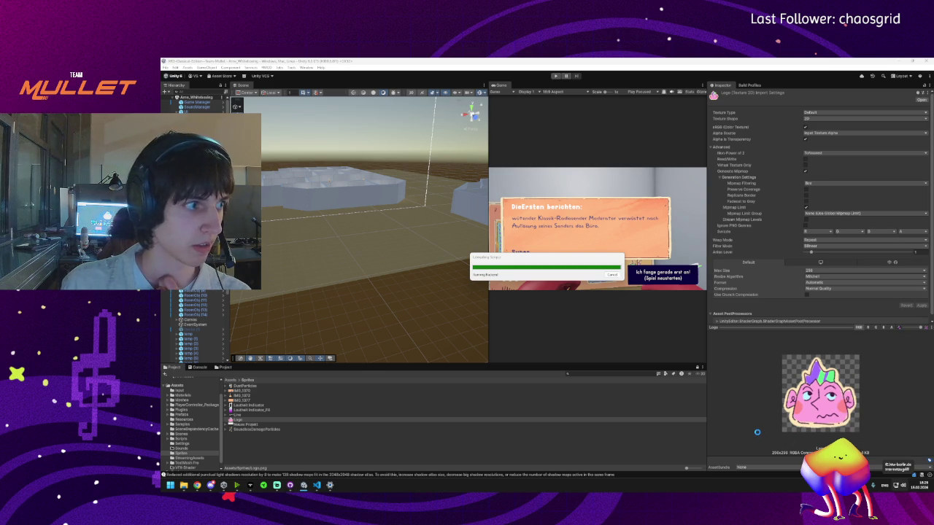
pyautogui.click(920, 486)
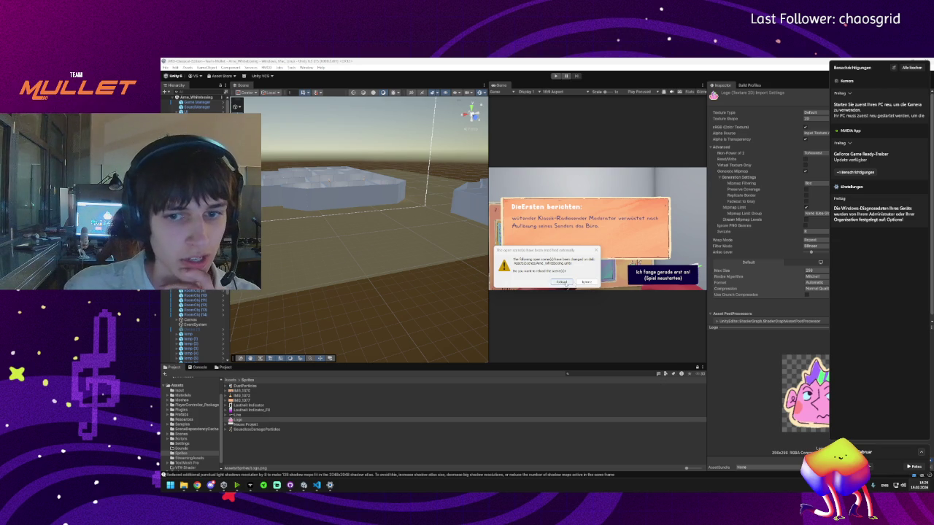
pyautogui.click(561, 282)
# - Glance at SoundBoxSpawner.cs and the repository diff, then return to Unity
pyautogui.moveTo(305, 488)
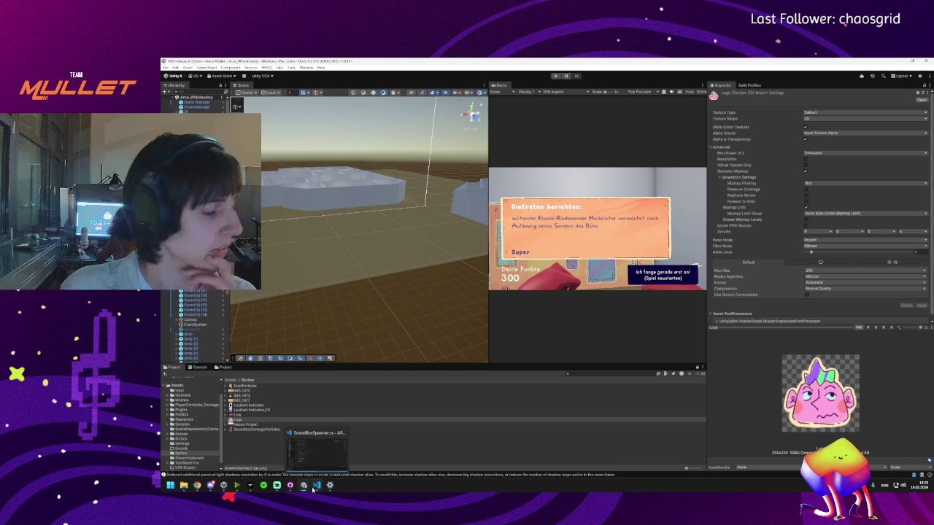
pyautogui.click(312, 487)
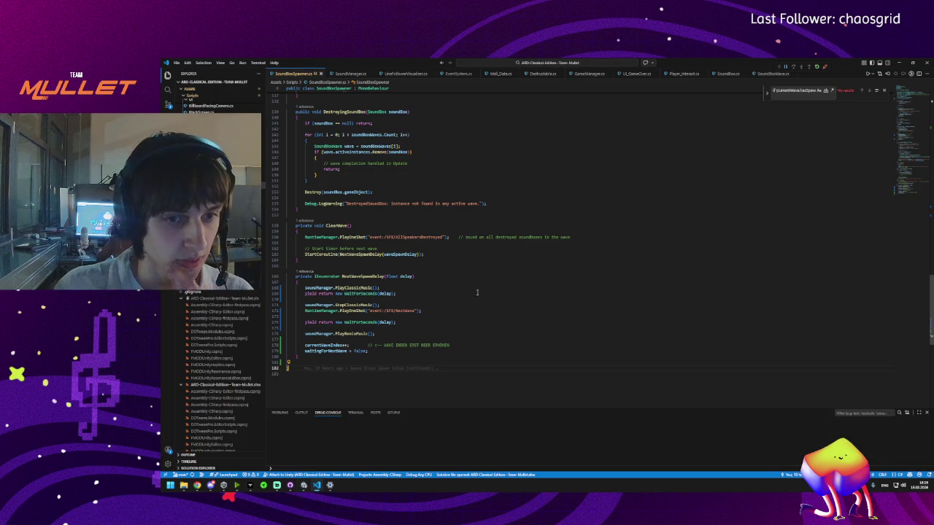
pyautogui.hotkey('ctrl', 'z')
pyautogui.click(303, 486)
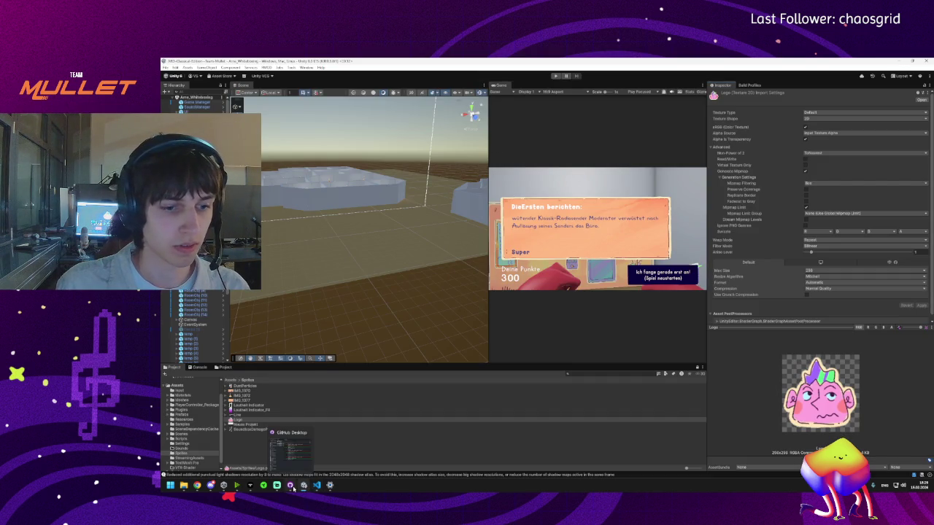
pyautogui.click(291, 486)
pyautogui.click(303, 486)
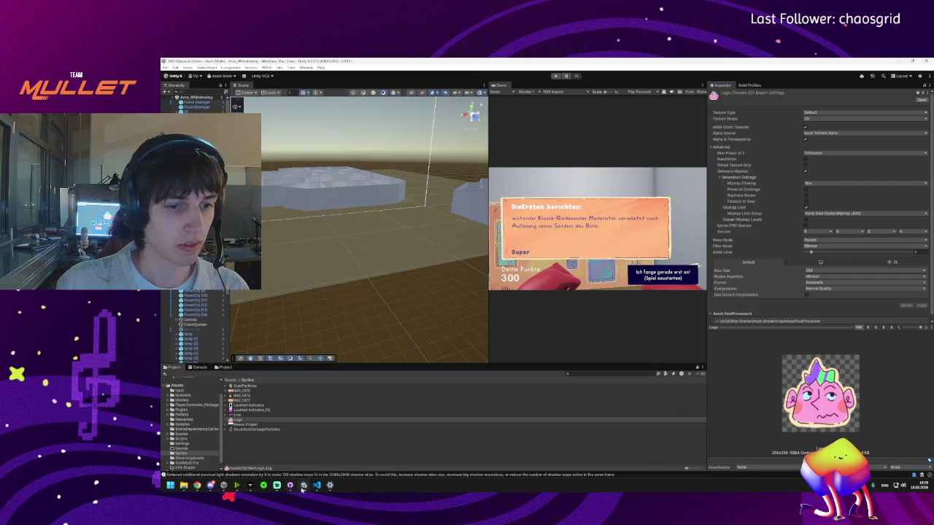
pyautogui.moveTo(317, 487)
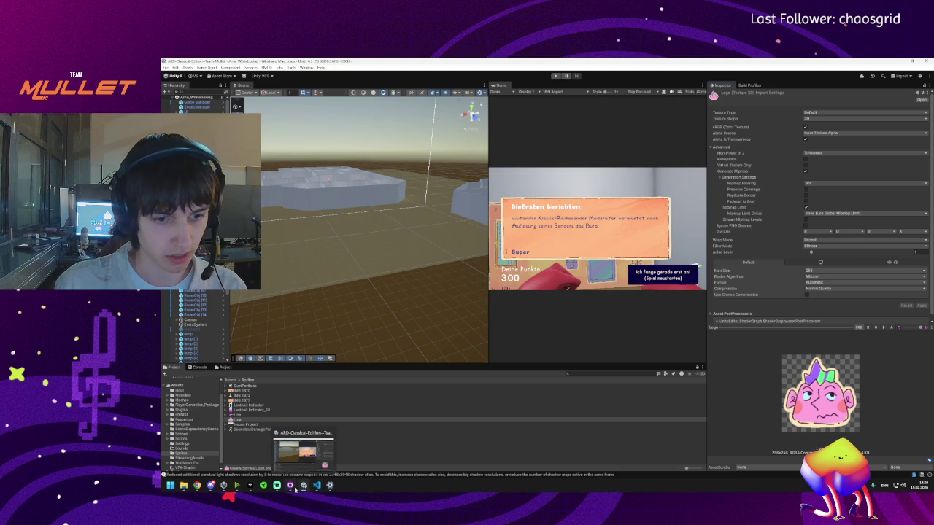
# - Review the uncommitted SoundBoxSpawner.cs change and commit it to main
pyautogui.click(290, 486)
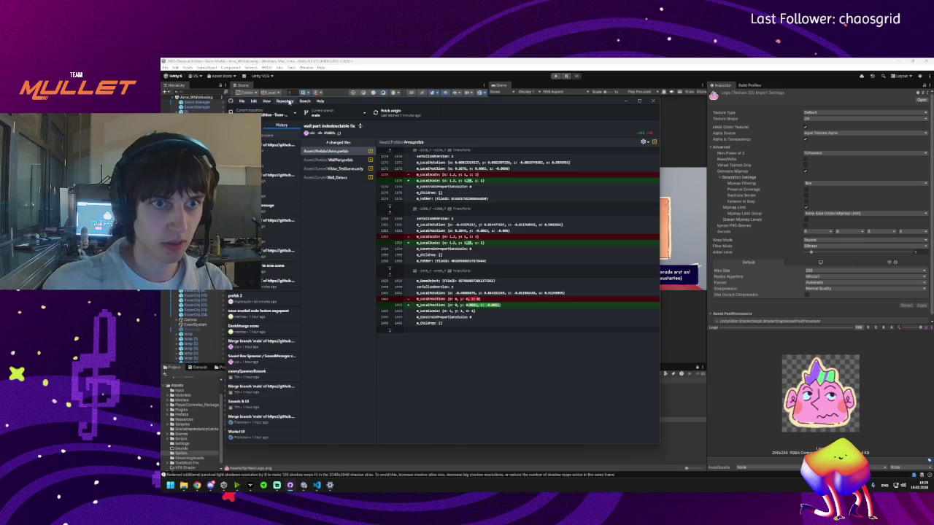
pyautogui.click(241, 125)
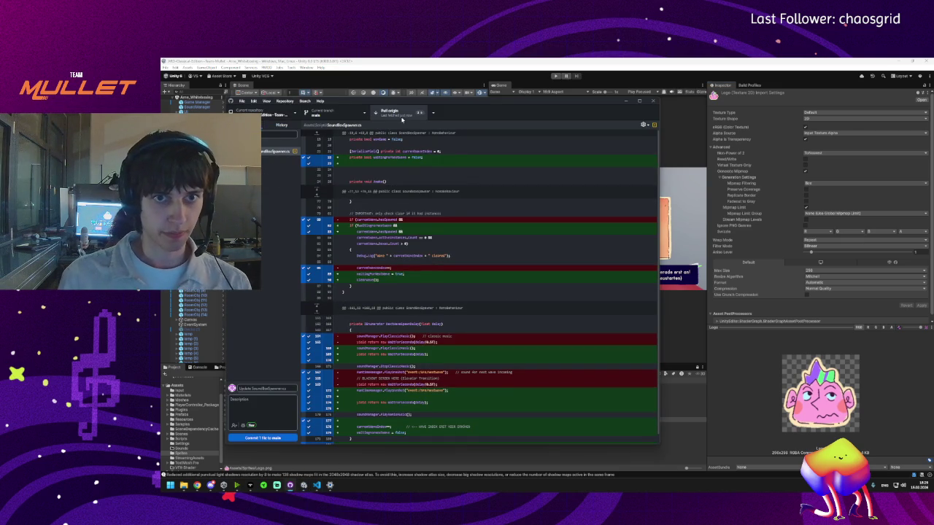
pyautogui.click(432, 117)
pyautogui.click(436, 114)
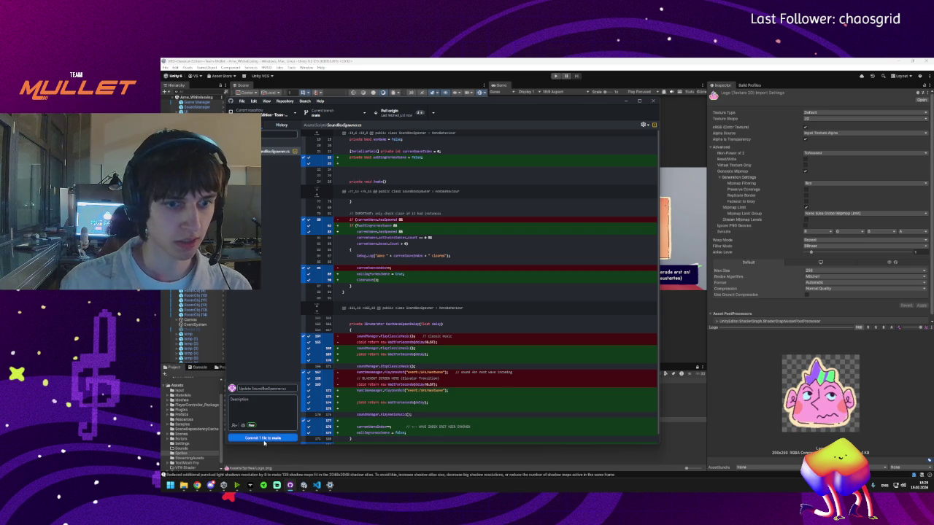
pyautogui.click(263, 438)
# - Pull from and push to origin, check the history, then minimize GitHub Desktop
pyautogui.click(392, 113)
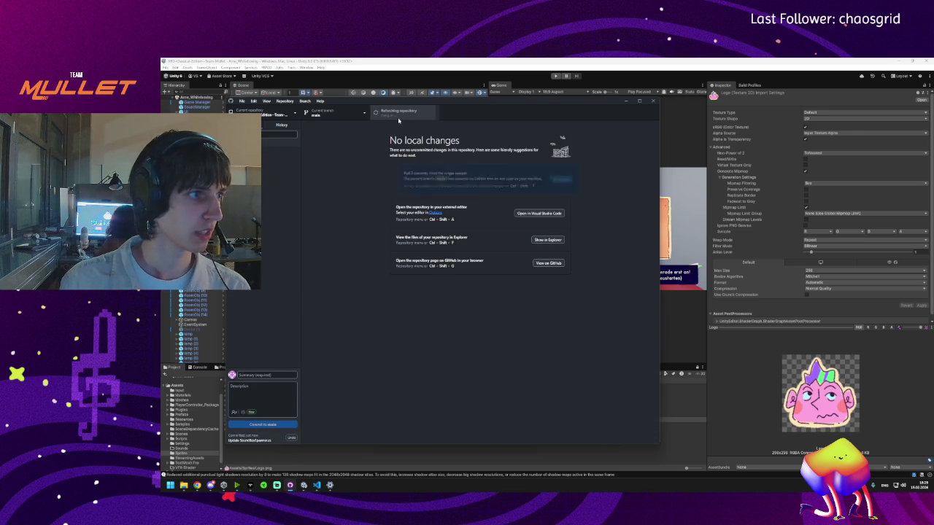
pyautogui.click(394, 113)
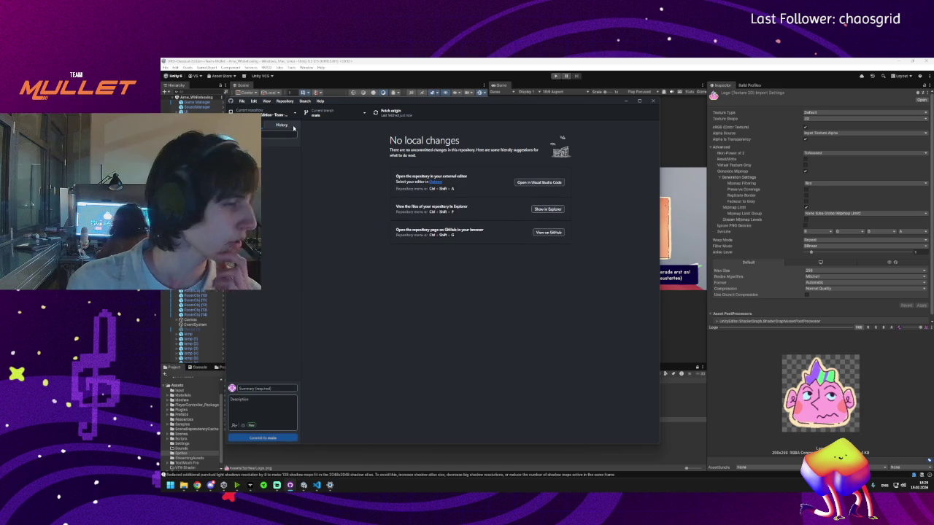
pyautogui.click(282, 125)
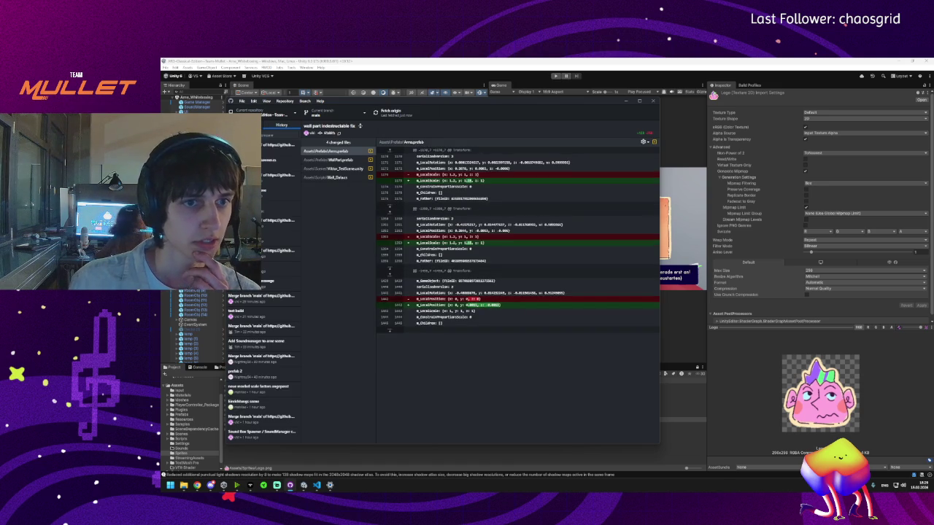
pyautogui.click(244, 124)
pyautogui.click(626, 100)
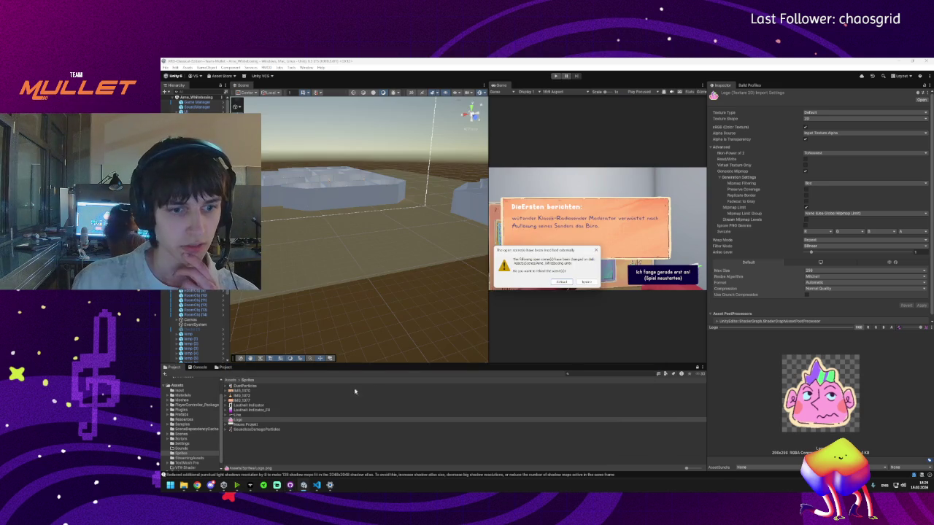
# - Reload the scene changed by the pull and briefly check SoundBoxSpawner.cs
pyautogui.click(561, 282)
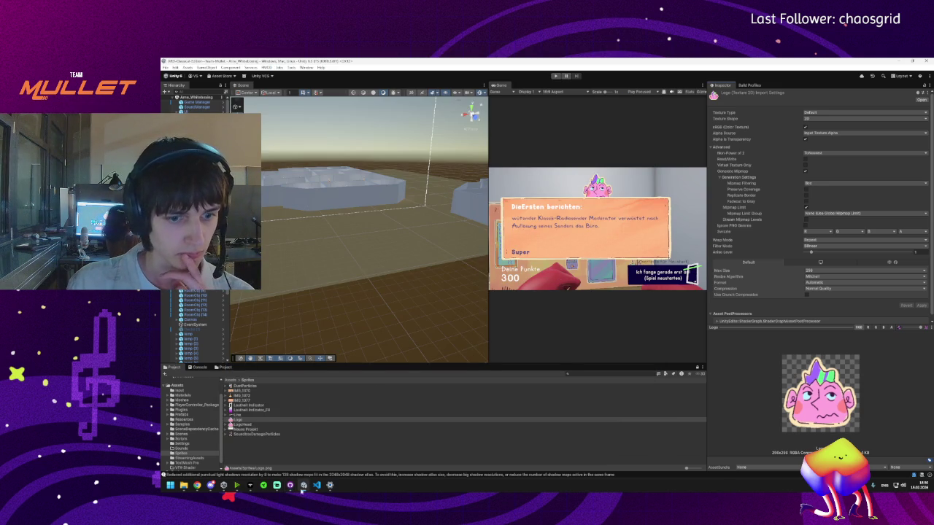
pyautogui.moveTo(316, 489)
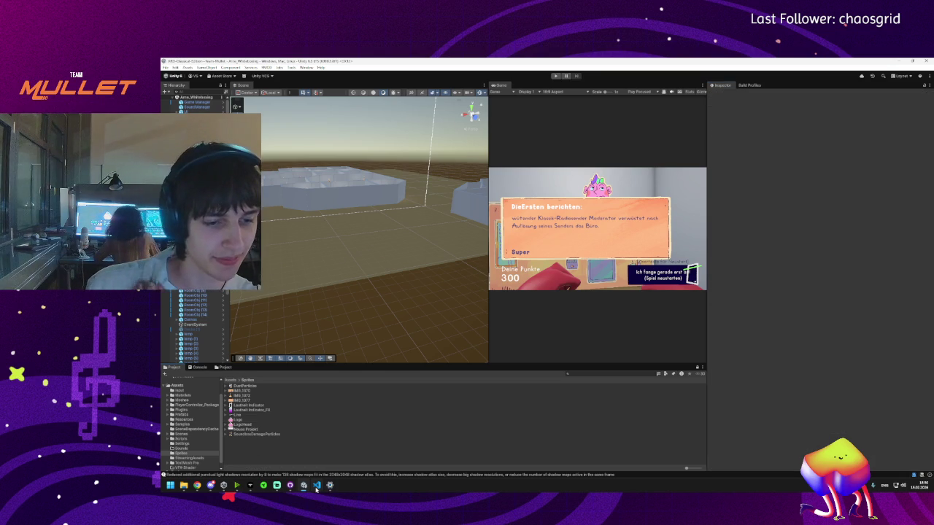
pyautogui.click(318, 488)
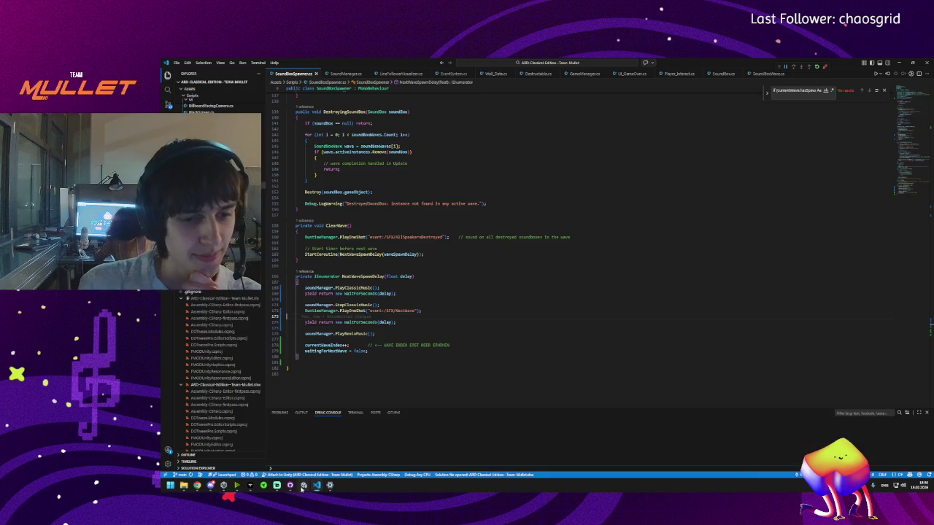
pyautogui.moveTo(304, 487)
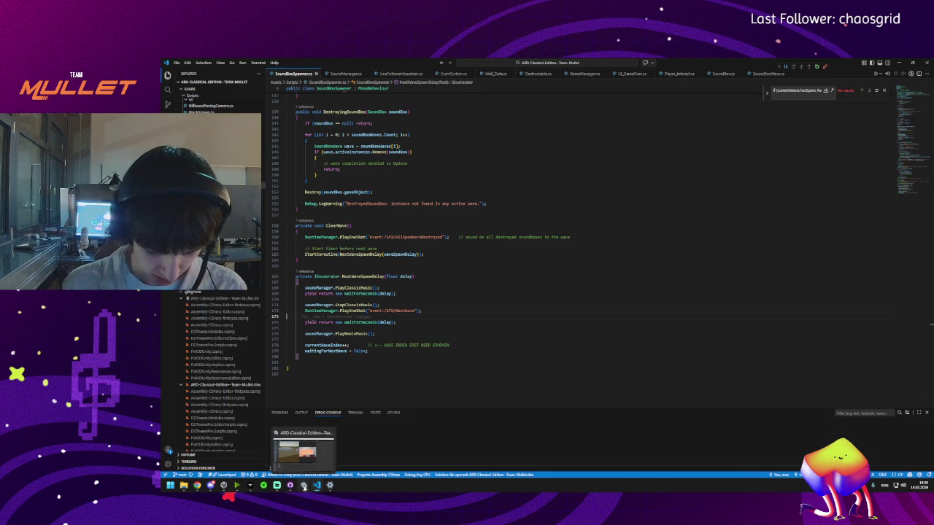
pyautogui.click(305, 488)
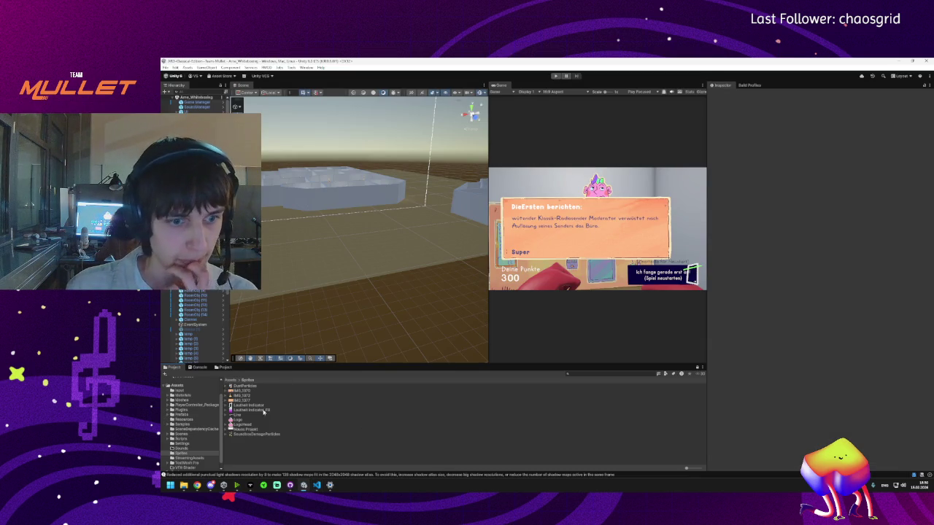
# - Orbit the Scene view around the maze and glance at the script again
pyautogui.moveTo(330, 259)
pyautogui.mouseDown()
pyautogui.moveTo(298, 246)
pyautogui.moveTo(333, 229)
pyautogui.mouseUp()
pyautogui.moveTo(349, 293); pyautogui.dragTo(363, 295)
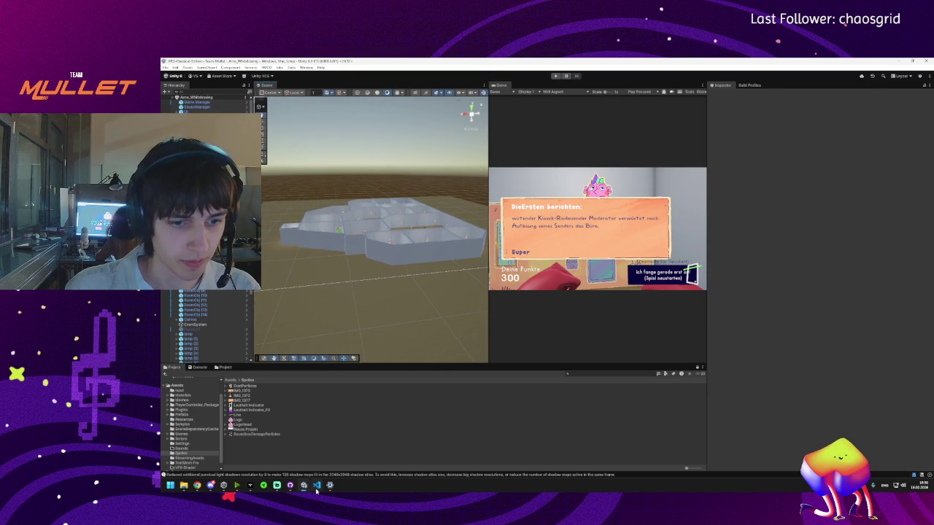
pyautogui.click(316, 486)
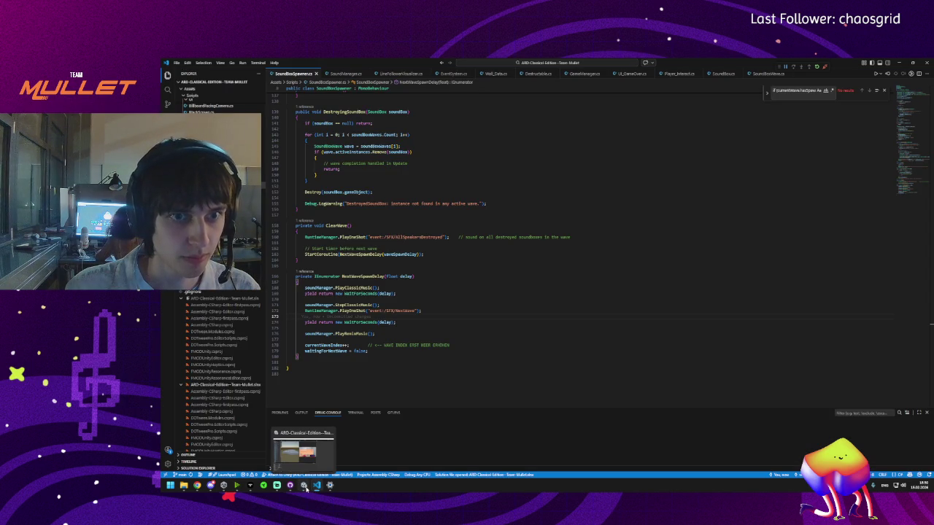
pyautogui.click(306, 488)
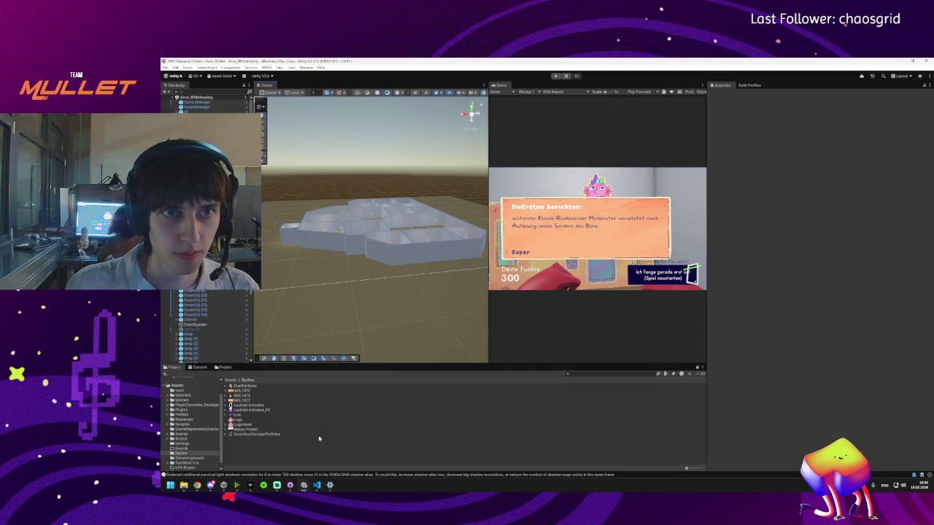
# - Play-test the game, start a second run, then bring up SoundBoxSpawner.cs
pyautogui.click(556, 76)
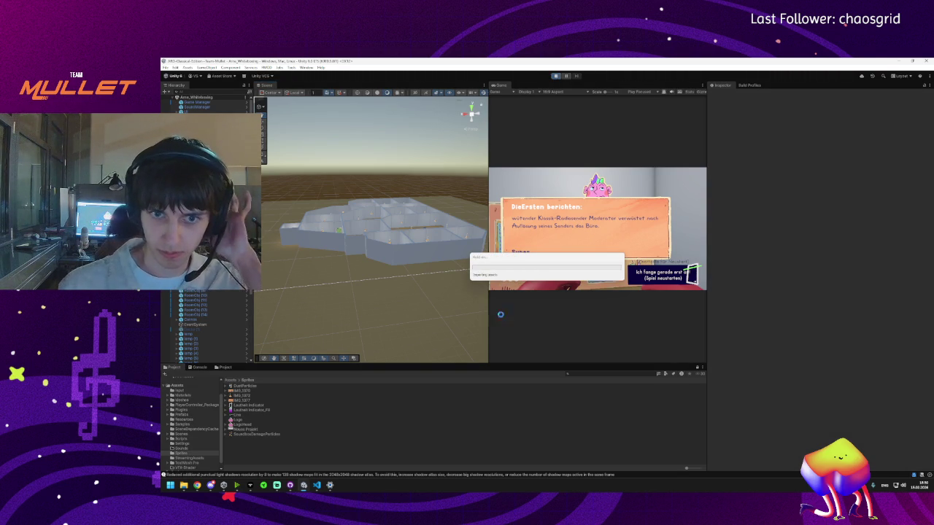
pyautogui.moveTo(319, 489)
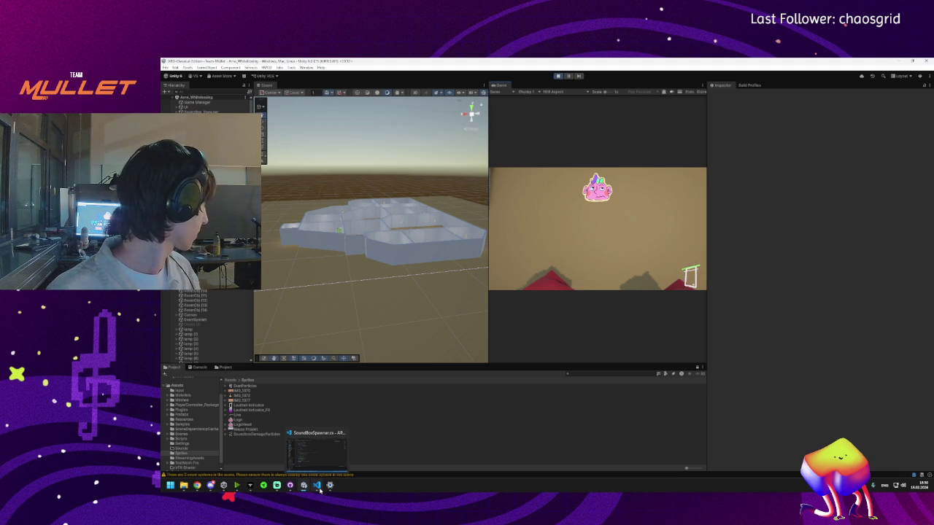
pyautogui.click(597, 228)
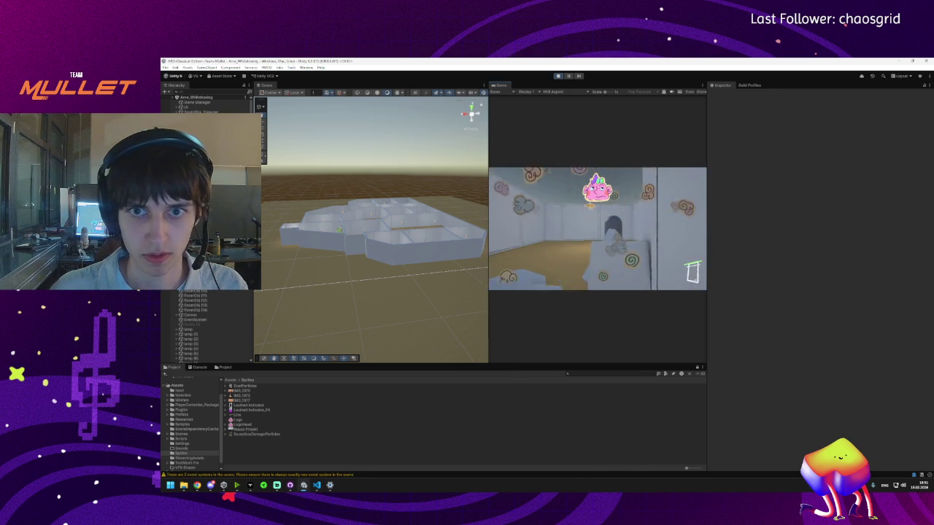
pyautogui.press('super')
pyautogui.click(561, 162)
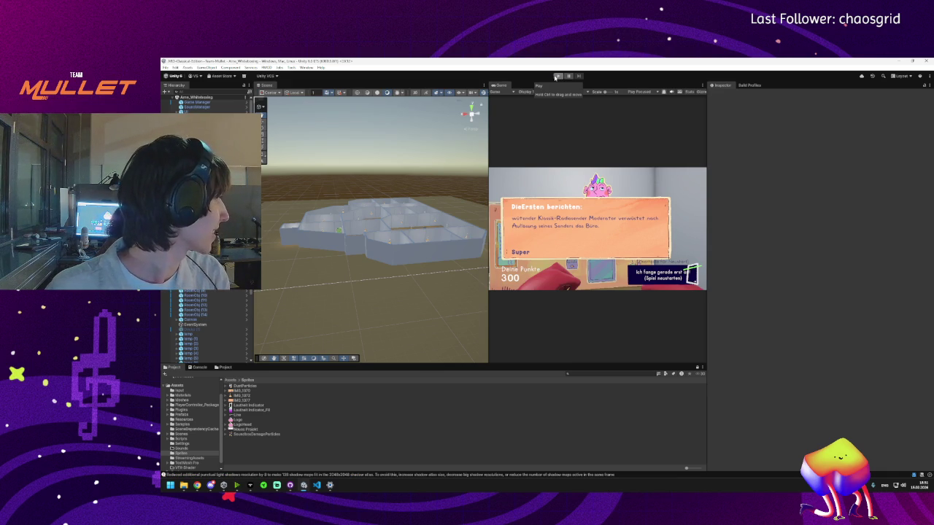
pyautogui.click(557, 76)
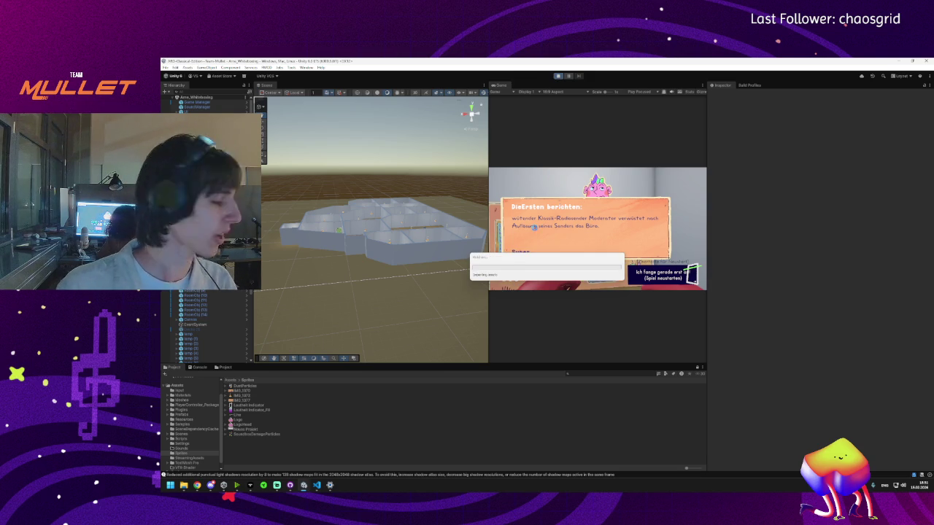
pyautogui.click(317, 485)
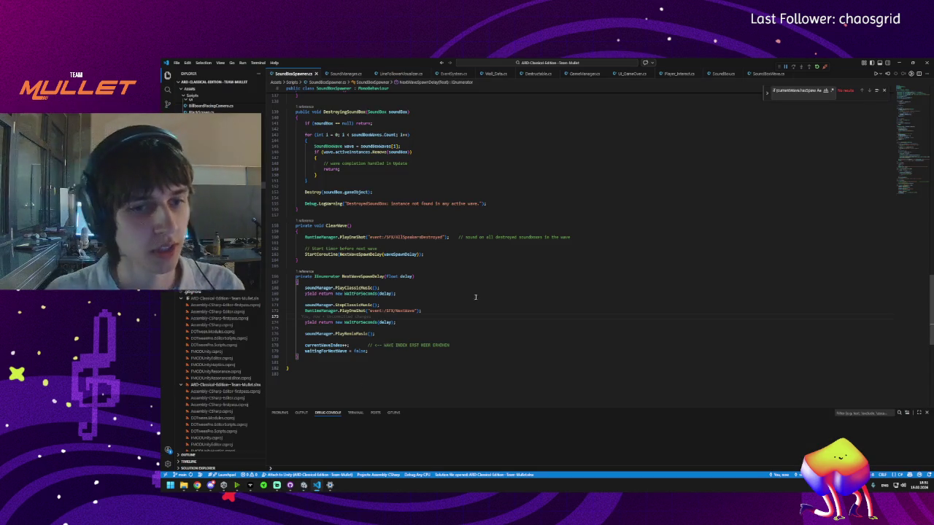
pyautogui.click(372, 276)
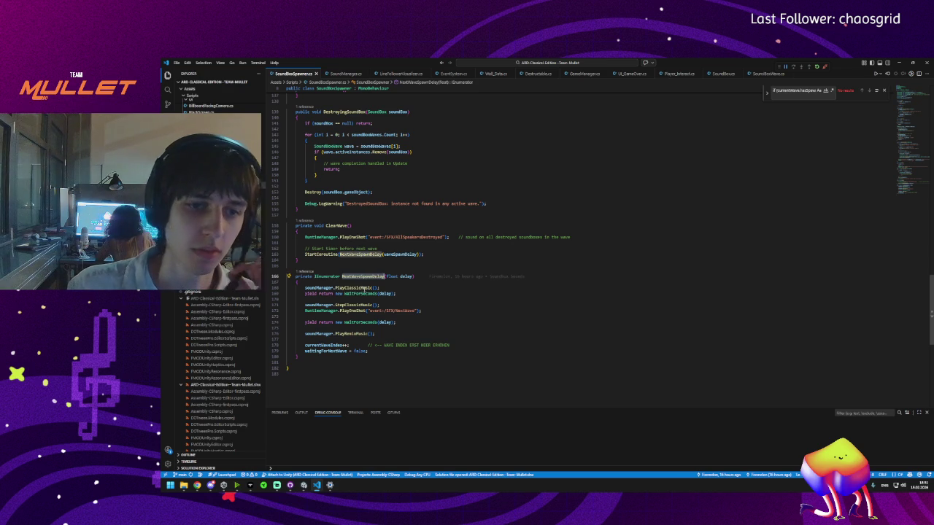
pyautogui.click(357, 288)
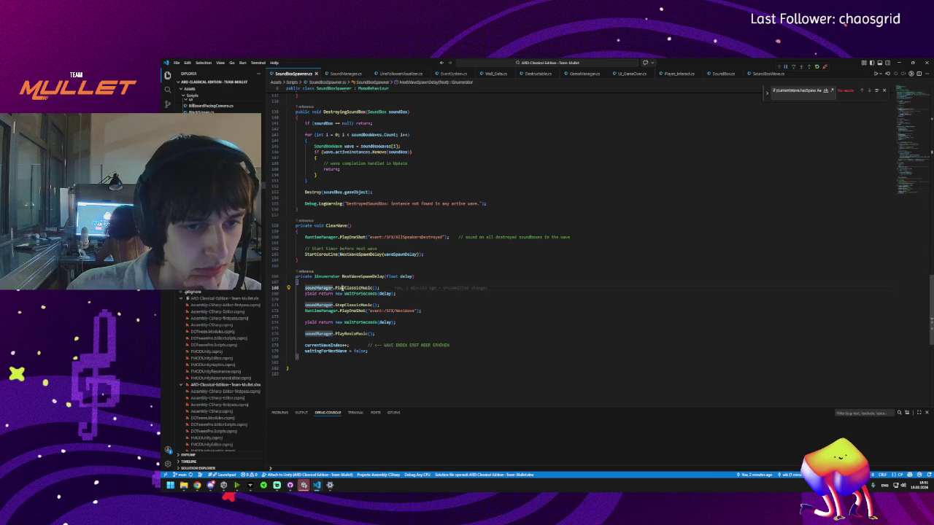
pyautogui.click(348, 305)
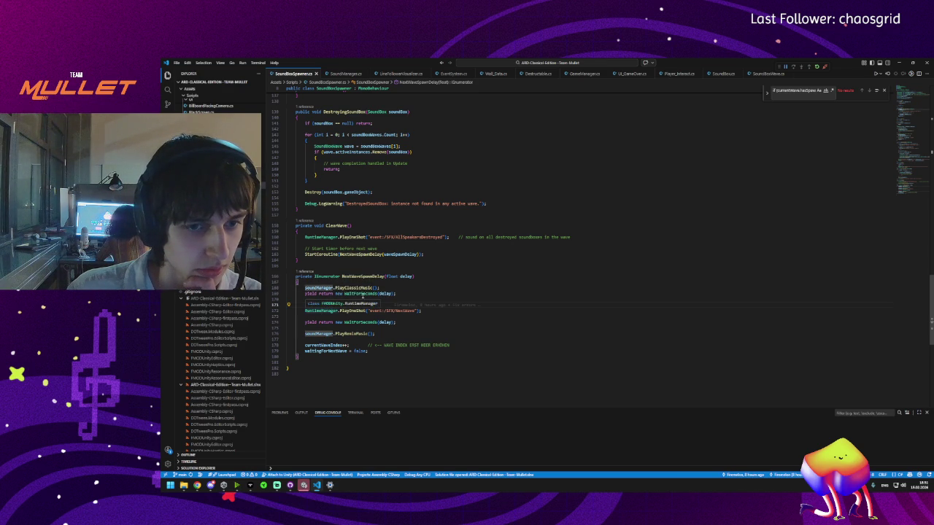
pyautogui.click(364, 293)
pyautogui.click(386, 293)
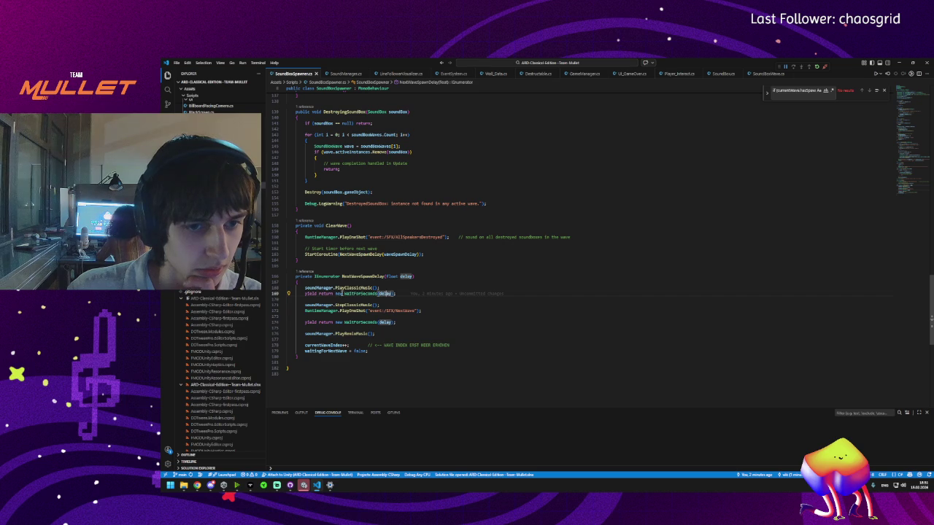
pyautogui.click(310, 293)
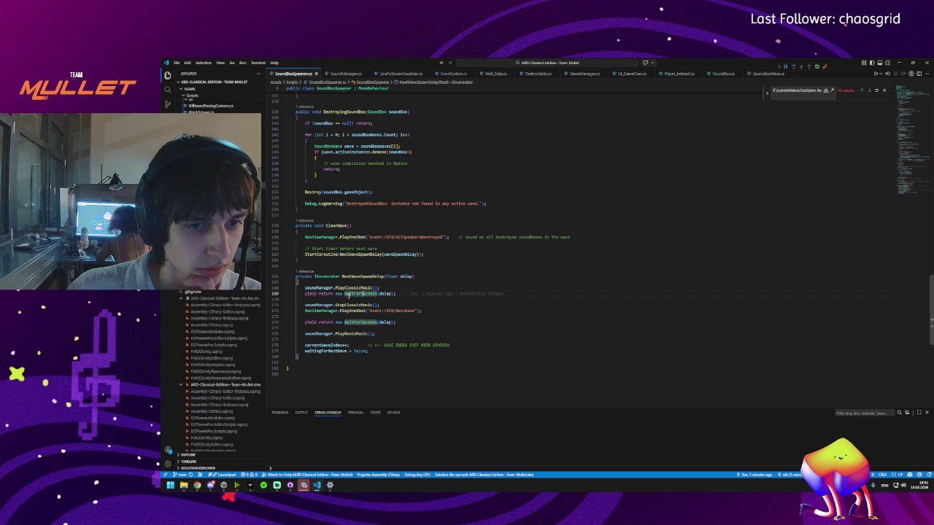
pyautogui.click(332, 293)
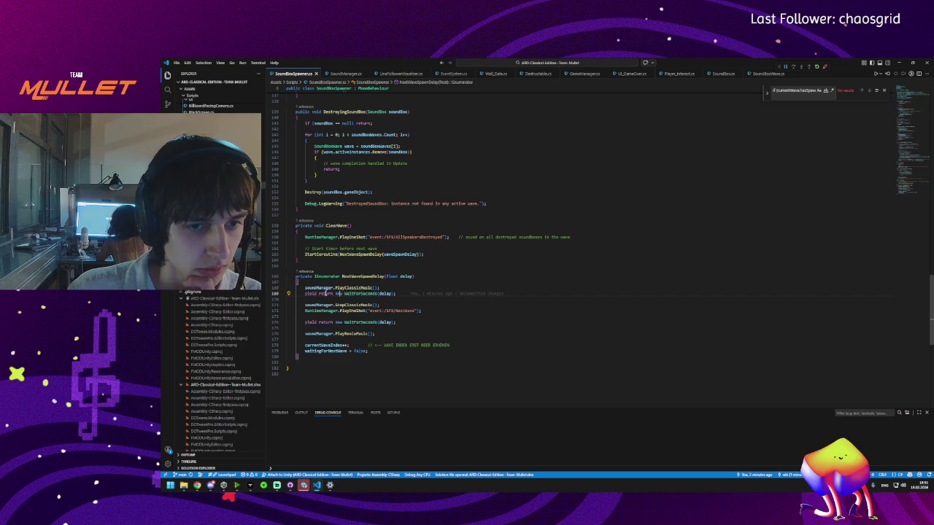
pyautogui.click(338, 311)
pyautogui.click(351, 311)
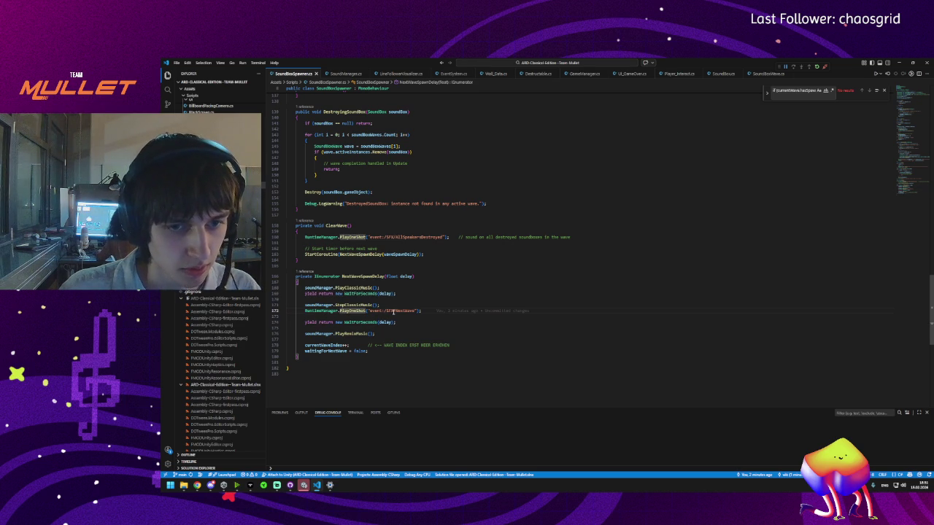
pyautogui.click(344, 321)
pyautogui.click(384, 322)
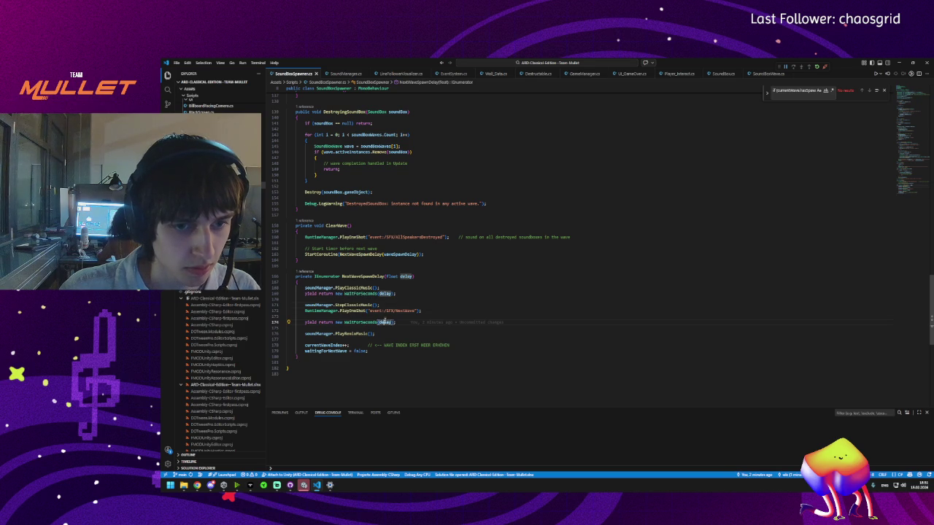
pyautogui.click(335, 332)
pyautogui.click(343, 334)
pyautogui.click(384, 322)
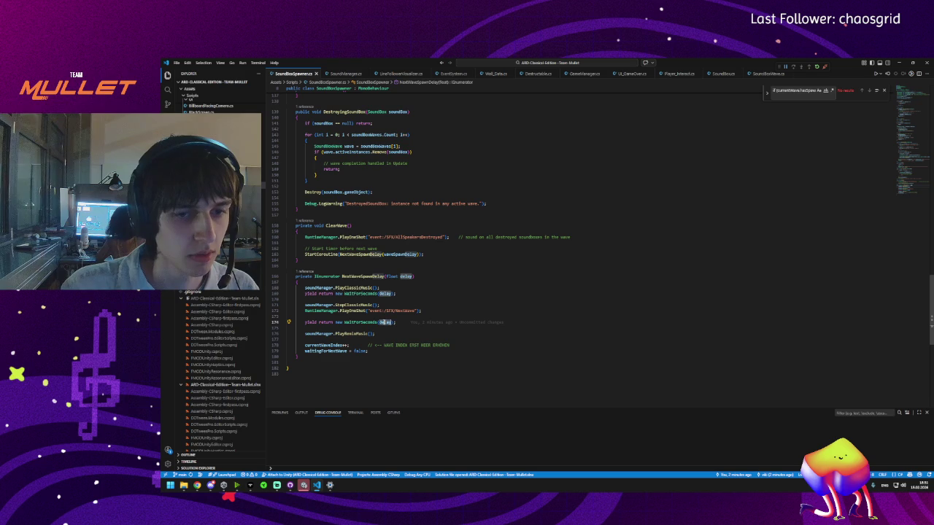
pyautogui.click(380, 322)
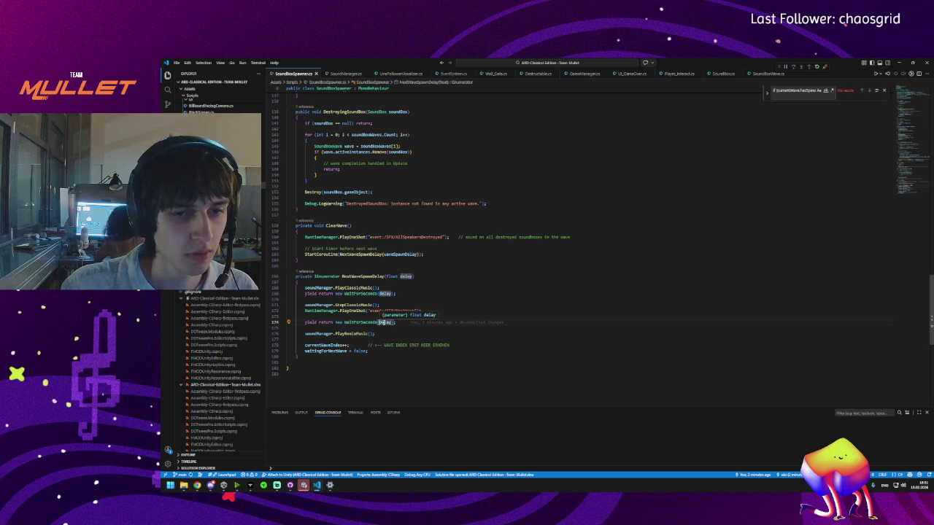
pyautogui.hotkey('ctrl', 'f')
pyautogui.click(862, 90)
pyautogui.click(861, 90)
pyautogui.click(862, 91)
pyautogui.click(861, 91)
pyautogui.click(862, 90)
pyautogui.click(861, 91)
pyautogui.click(862, 91)
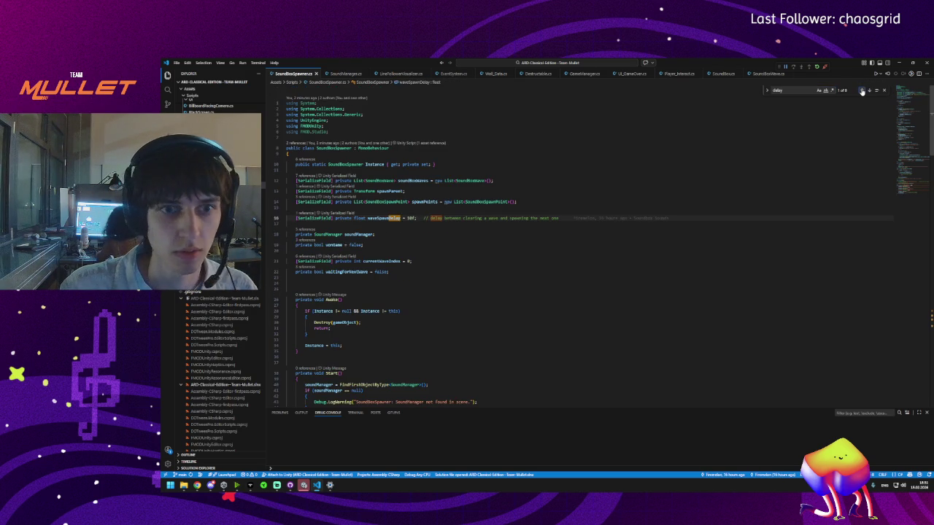
pyautogui.click(862, 90)
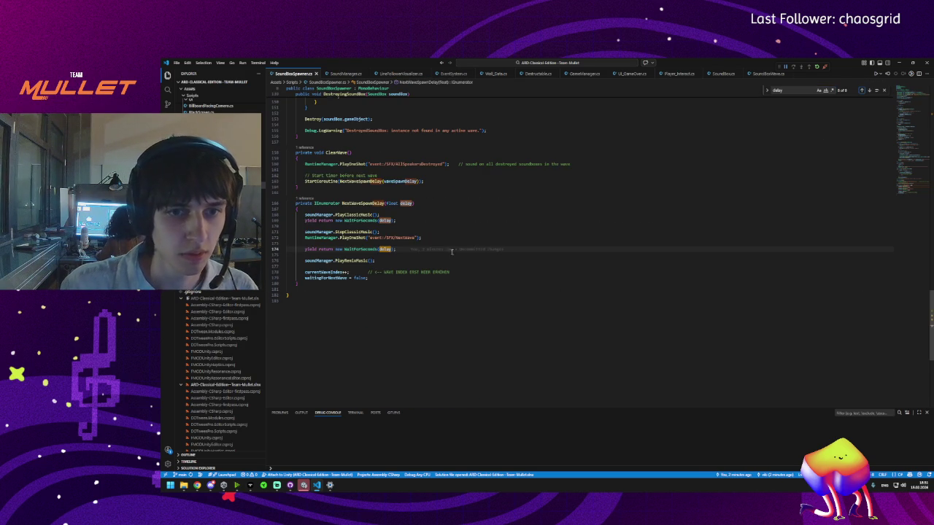
pyautogui.moveTo(209, 487)
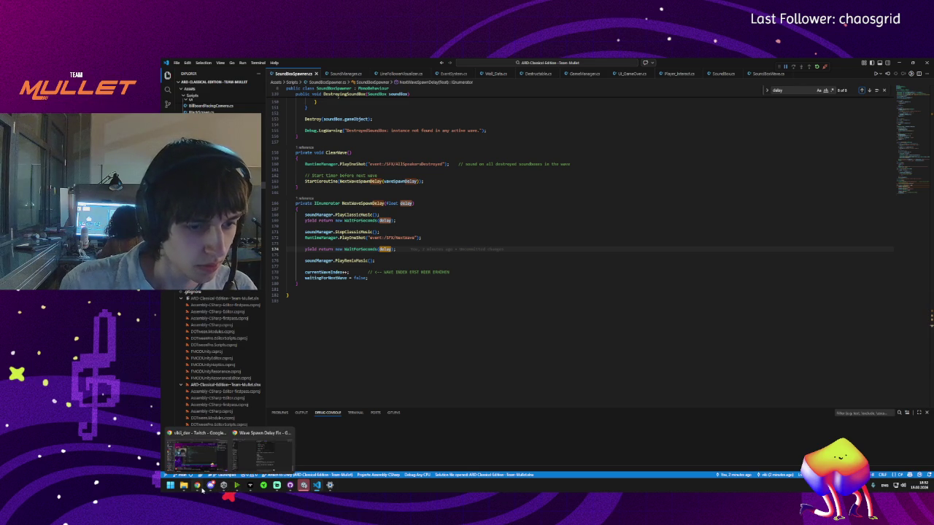
# - Read ChatGPT's Schritt 3 rewrite and its warning about the removed division
pyautogui.click(248, 459)
pyautogui.scroll(5, 382, 398)
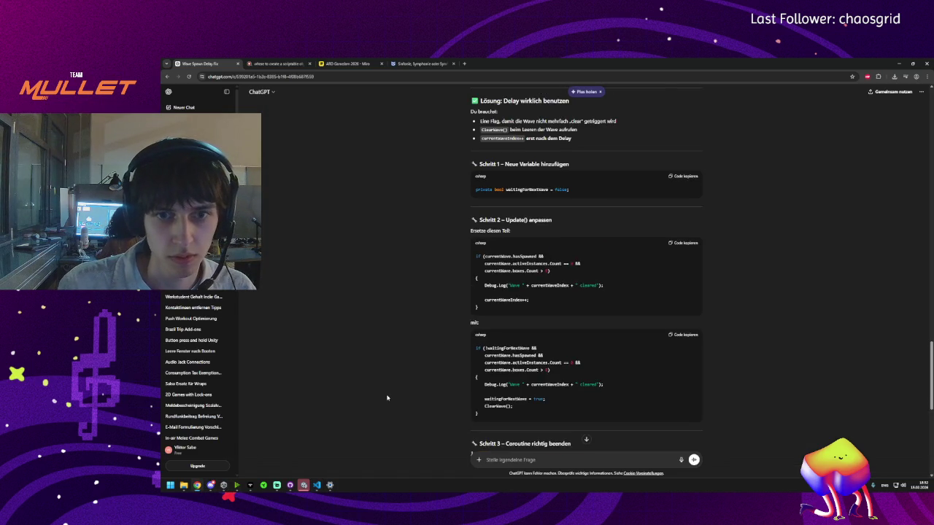
pyautogui.scroll(-3, 394, 396)
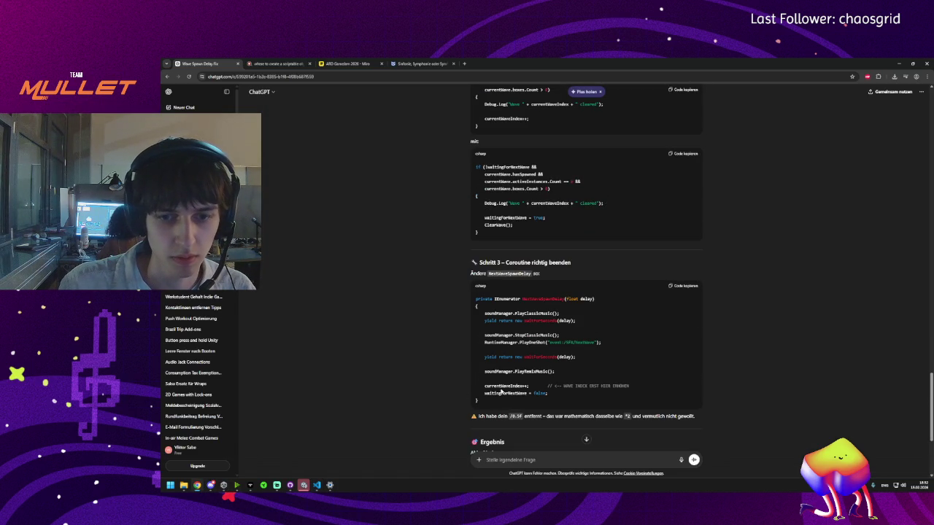
pyautogui.moveTo(494, 416); pyautogui.dragTo(672, 416)
pyautogui.click(690, 418)
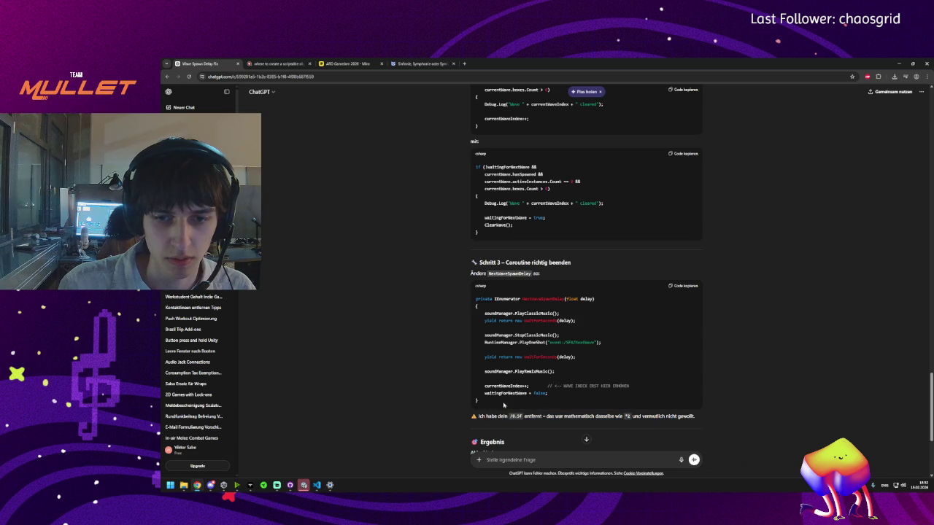
pyautogui.click(295, 487)
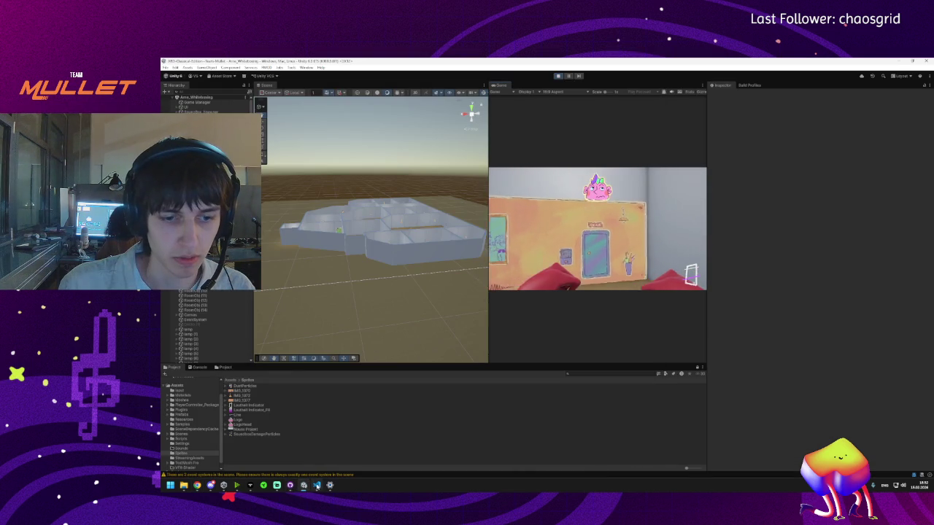
# - Insert 'delay /= 2;' at the top of NextWaveSpawnDelay and review the delay uses
pyautogui.click(317, 486)
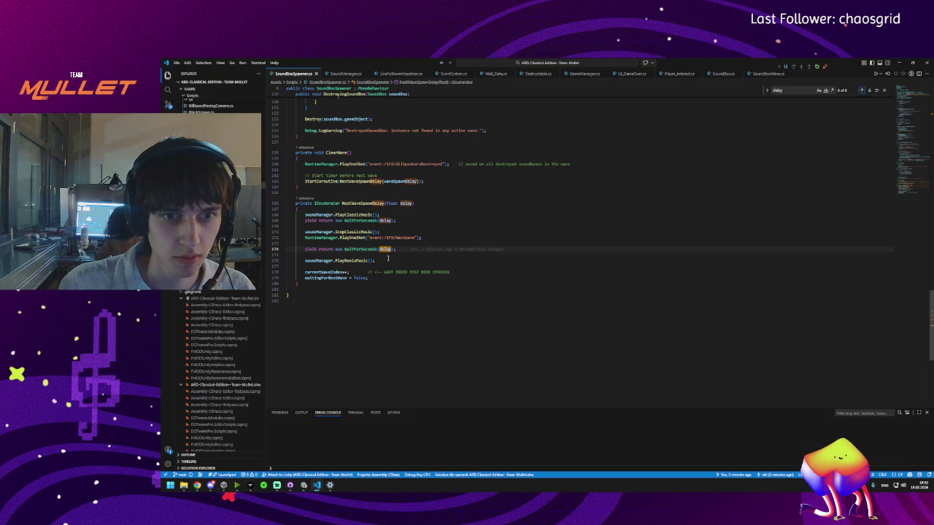
pyautogui.click(389, 208)
pyautogui.press('Return')
pyautogui.write('delay')
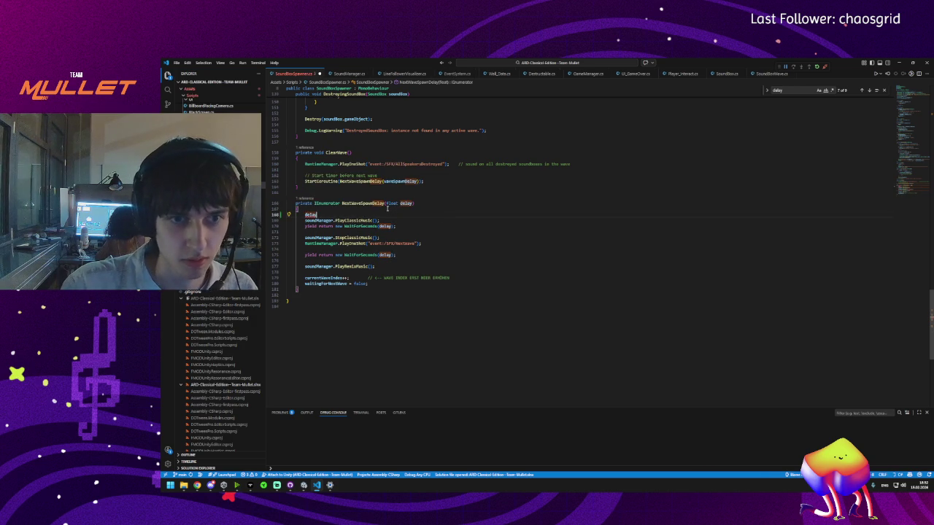
pyautogui.write(' / 2;')
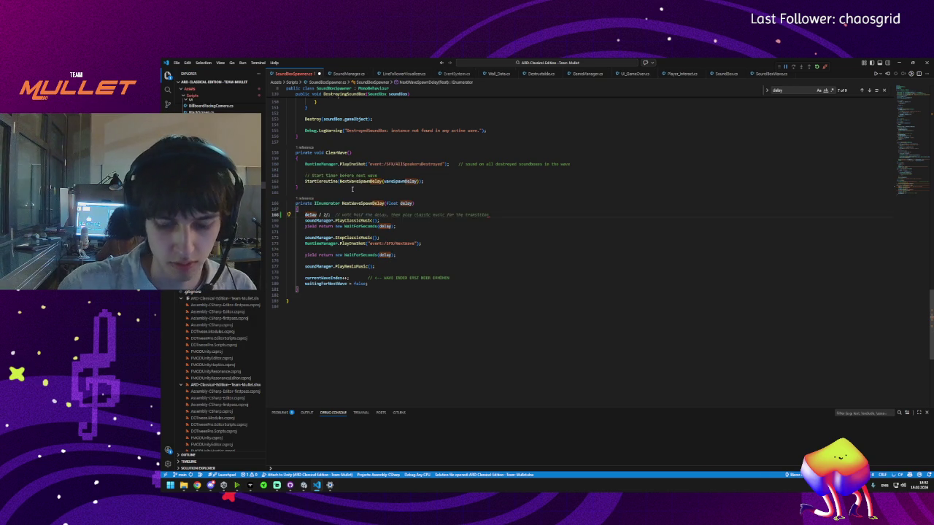
pyautogui.moveTo(319, 213)
pyautogui.press('Tab')
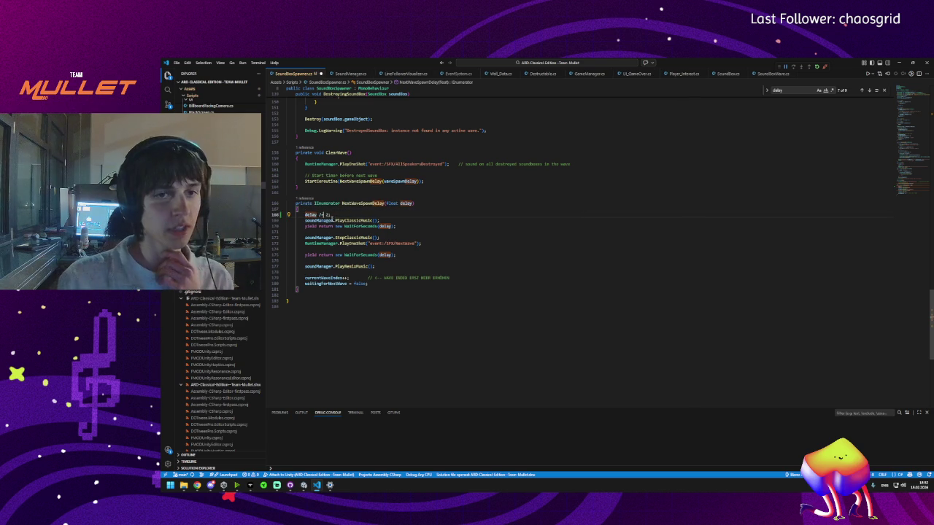
pyautogui.click(313, 213)
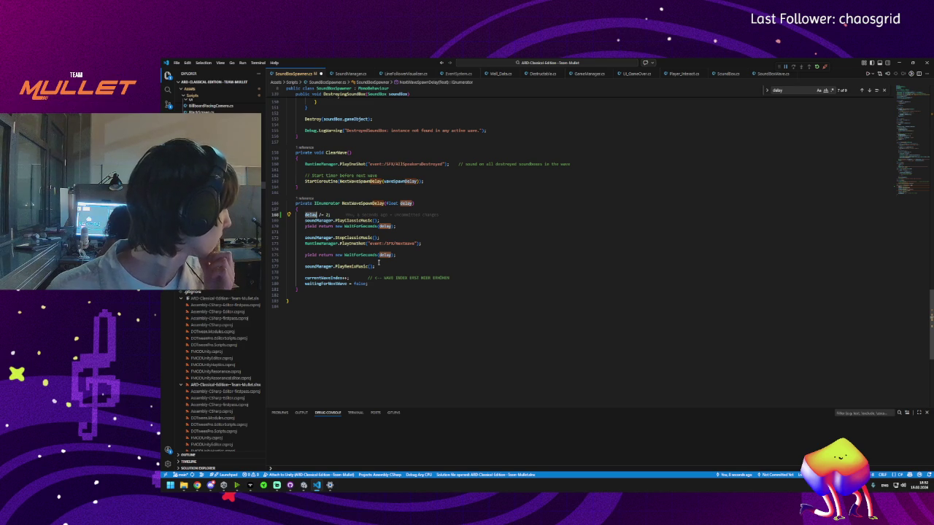
pyautogui.click(385, 255)
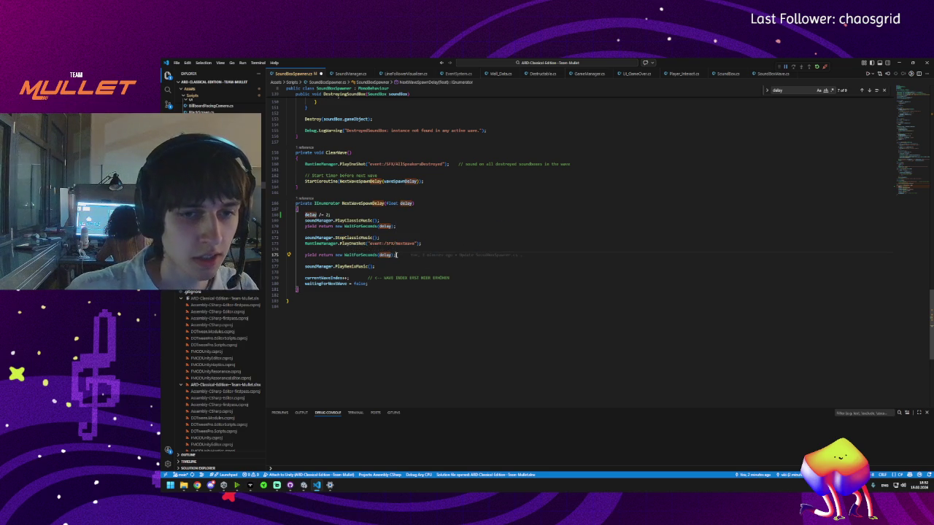
# - Move the second WaitForSeconds line below the NextWave sound and edit its argument
pyautogui.tripleClick(394, 255)
pyautogui.hotkey('ctrl', 'c')
pyautogui.press('BackSpace')
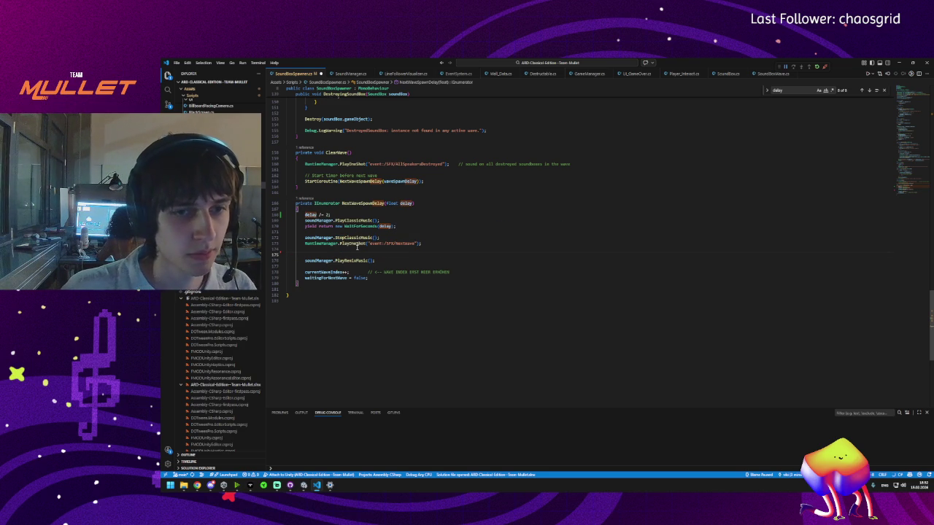
pyautogui.click(349, 252)
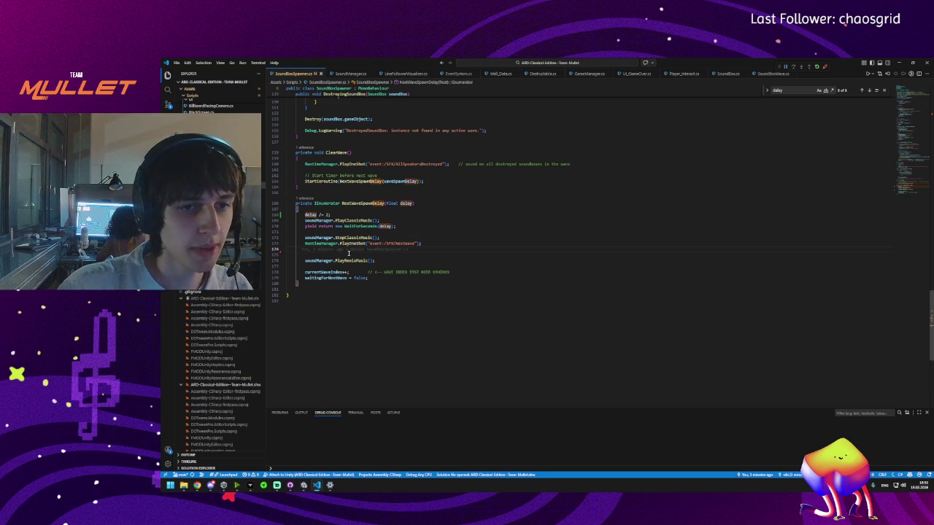
pyautogui.press('Return')
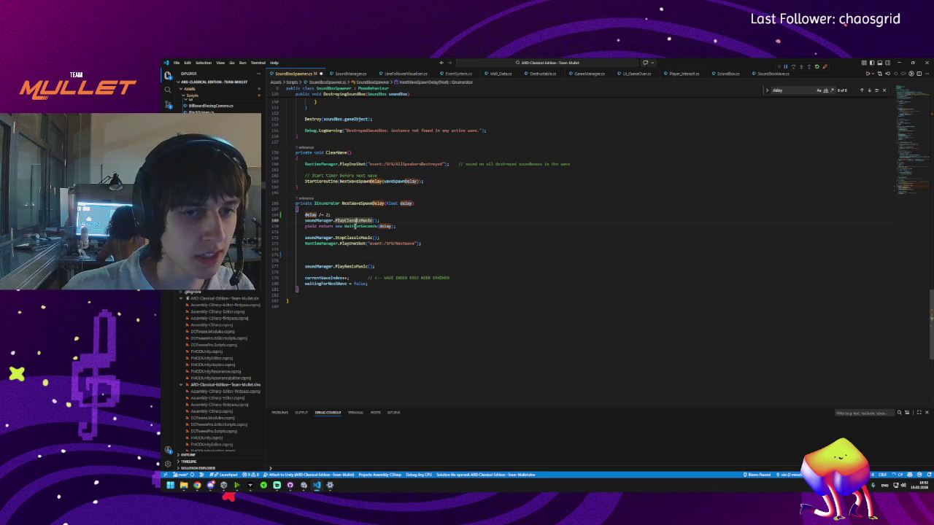
pyautogui.press('Tab')
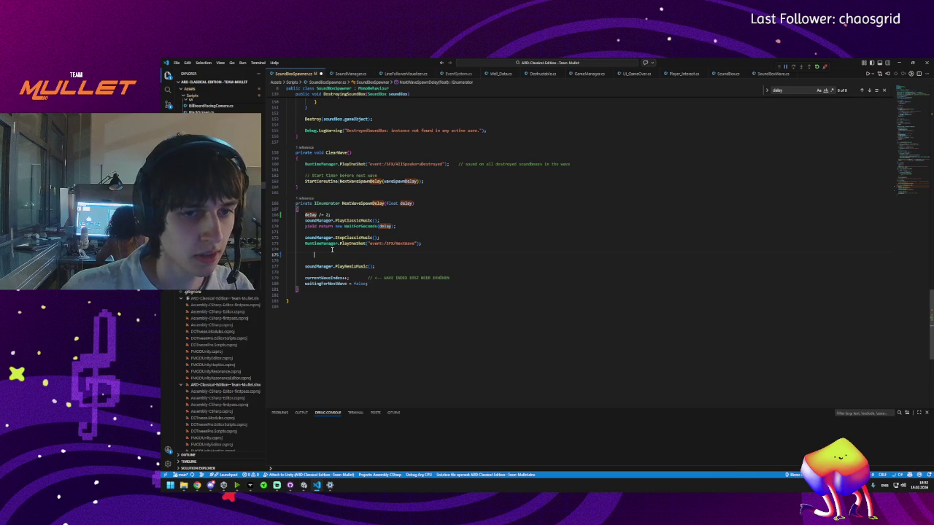
pyautogui.hotkey('ctrl', 'v')
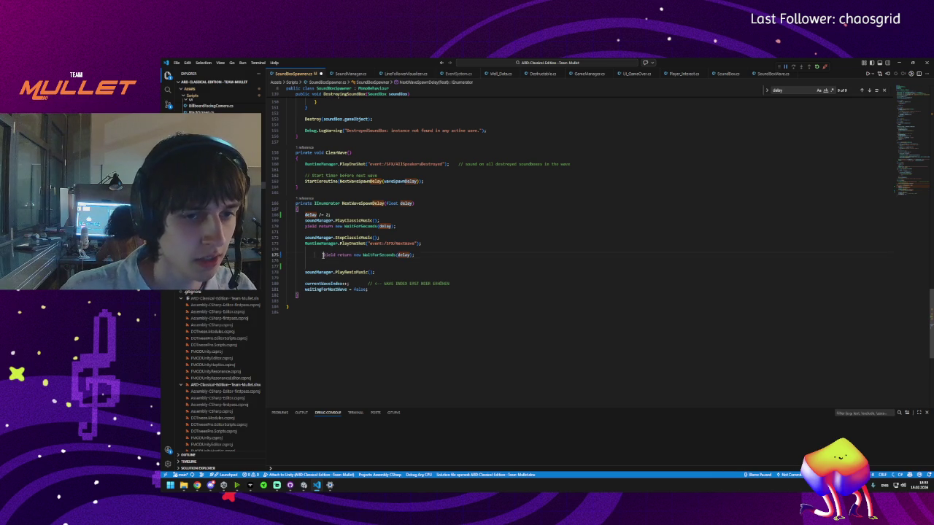
pyautogui.hotkey('alt', 'Up')
pyautogui.click(385, 256)
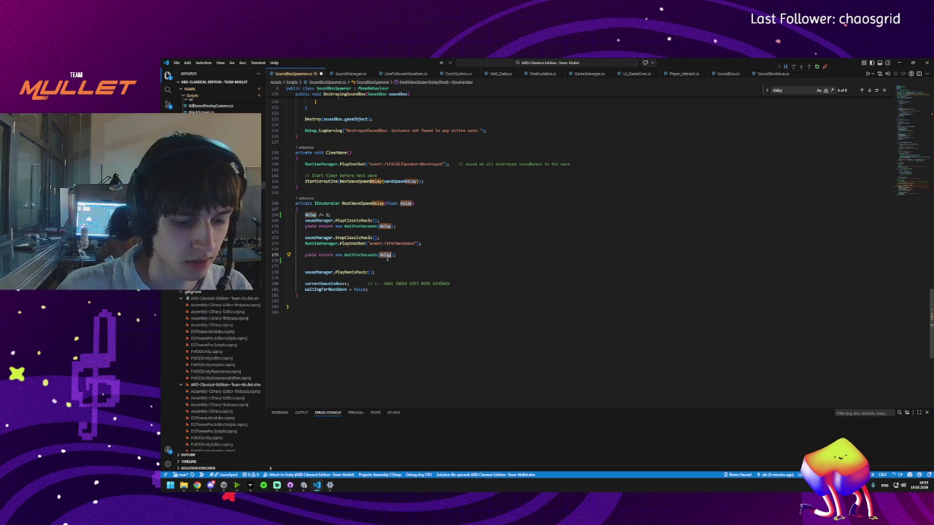
pyautogui.write('1f')
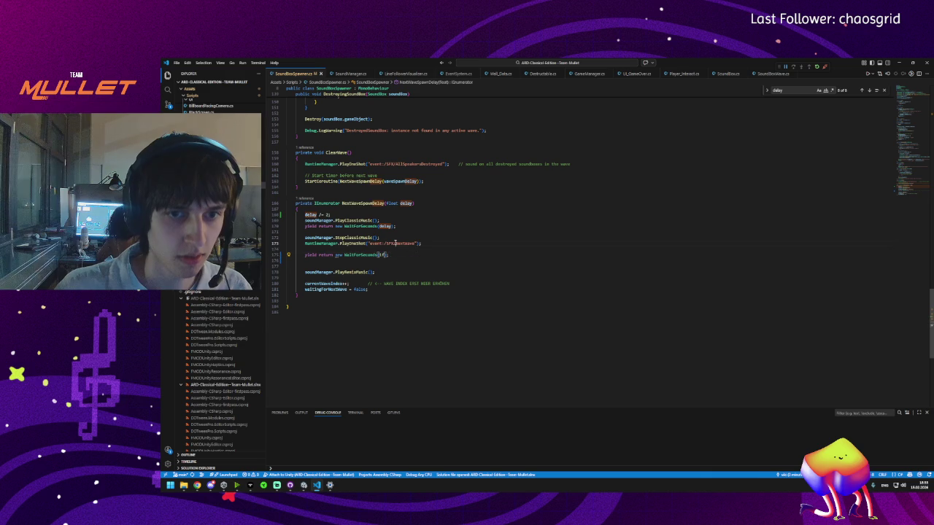
# - Delete the PlayOneShot NextWave line and set both WaitForSeconds arguments to 5f
pyautogui.tripleClick(391, 244)
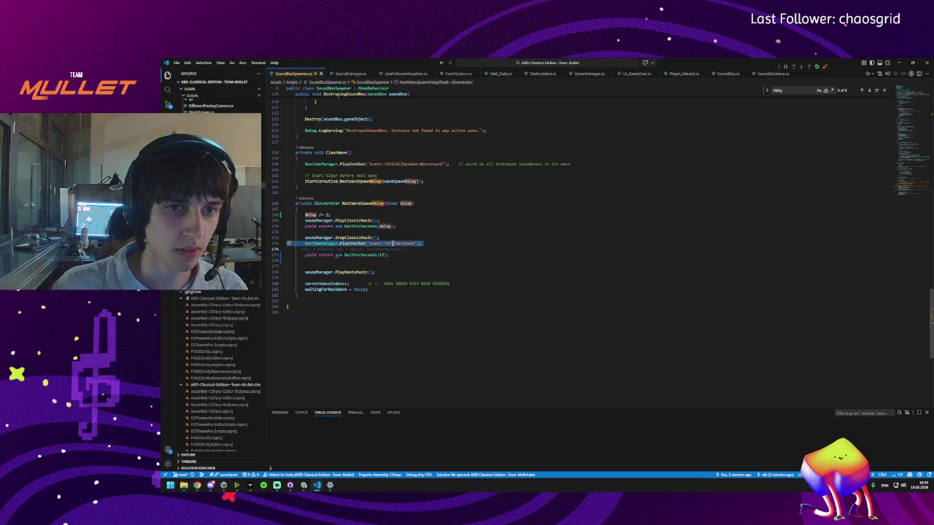
pyautogui.press('BackSpace')
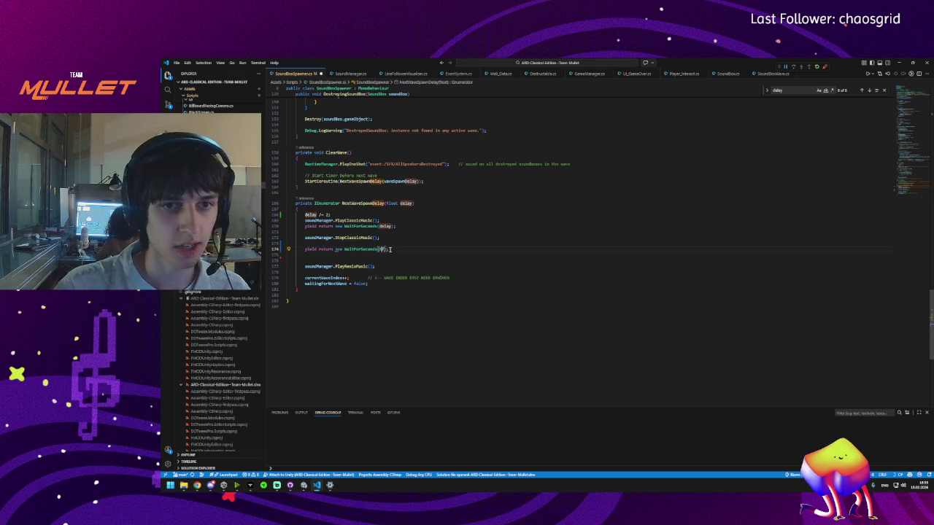
pyautogui.click(385, 226)
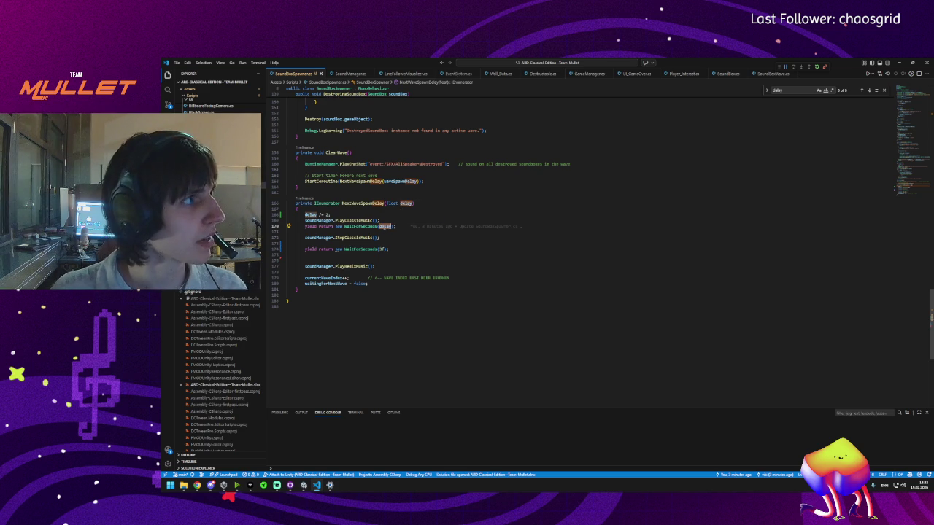
pyautogui.write('5f')
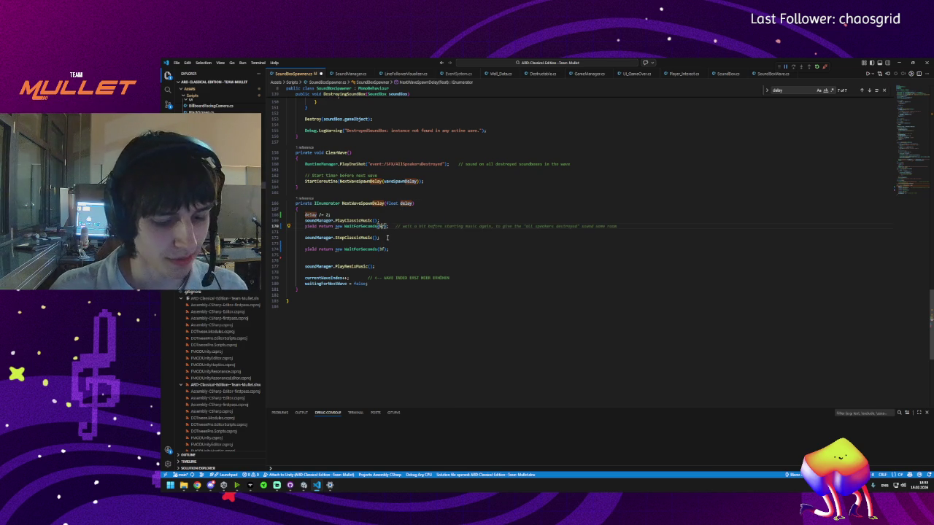
pyautogui.click(381, 249)
pyautogui.write('f')
# - Remove the 'delay /= 2;' line from the start of the coroutine
pyautogui.click(361, 221)
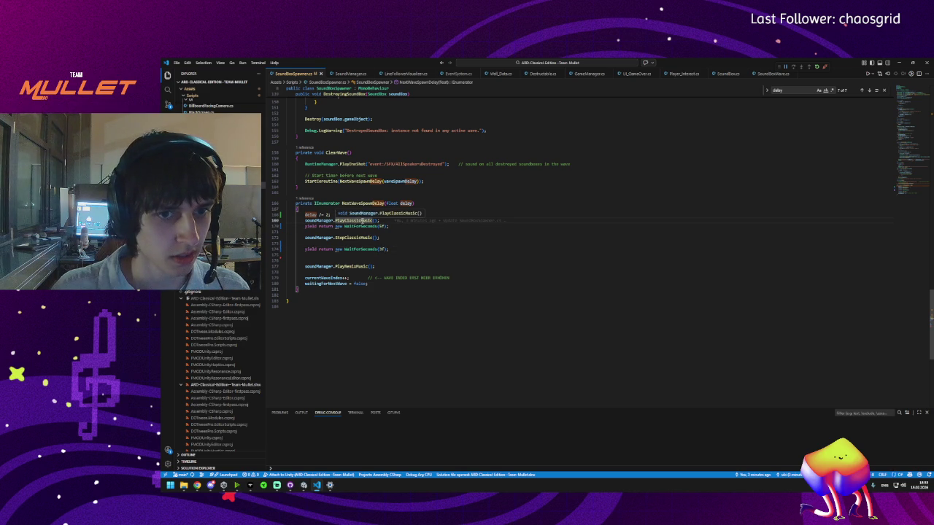
pyautogui.press('Up')
pyautogui.hotkey('ctrl', 'shift', 'k')
pyautogui.click(354, 203)
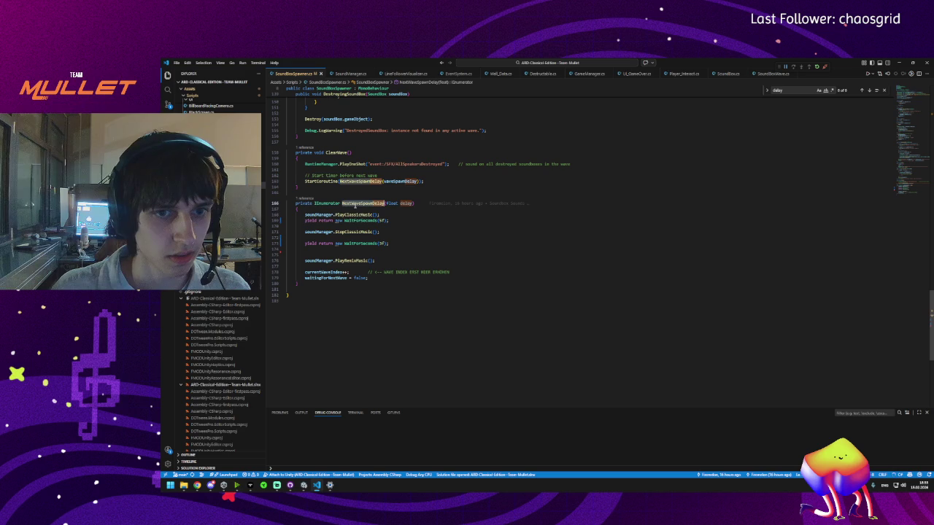
# - Inspect the NextWaveSpawnDelay body, waitingForNextWave usage and the ClearWave method
pyautogui.click(351, 210)
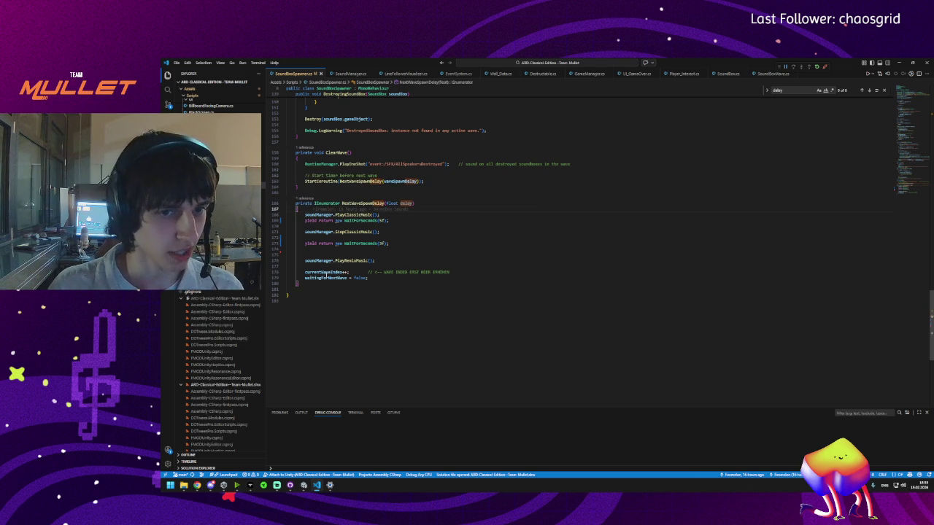
pyautogui.click(322, 278)
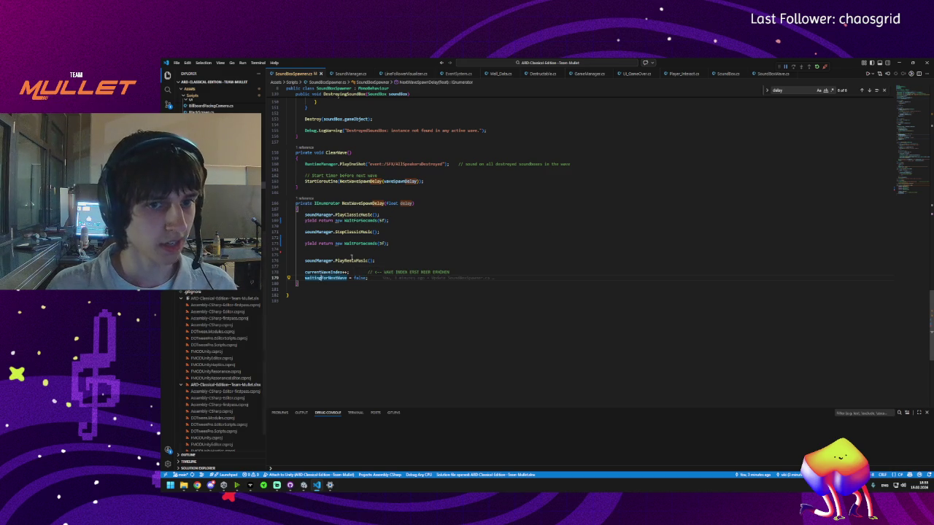
pyautogui.moveTo(341, 203); pyautogui.dragTo(386, 271)
pyautogui.click(391, 290)
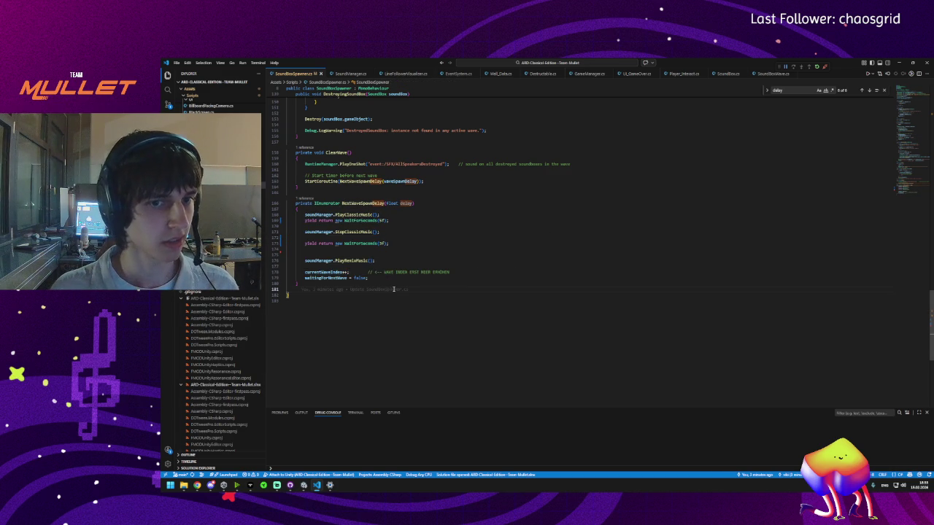
pyautogui.scroll(2, 379, 263)
pyautogui.click(338, 183)
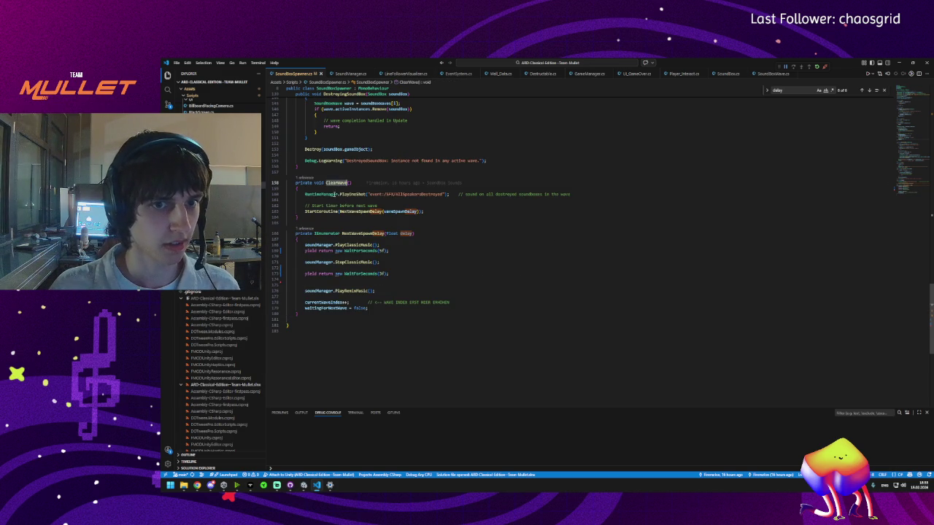
pyautogui.doubleClick(334, 183)
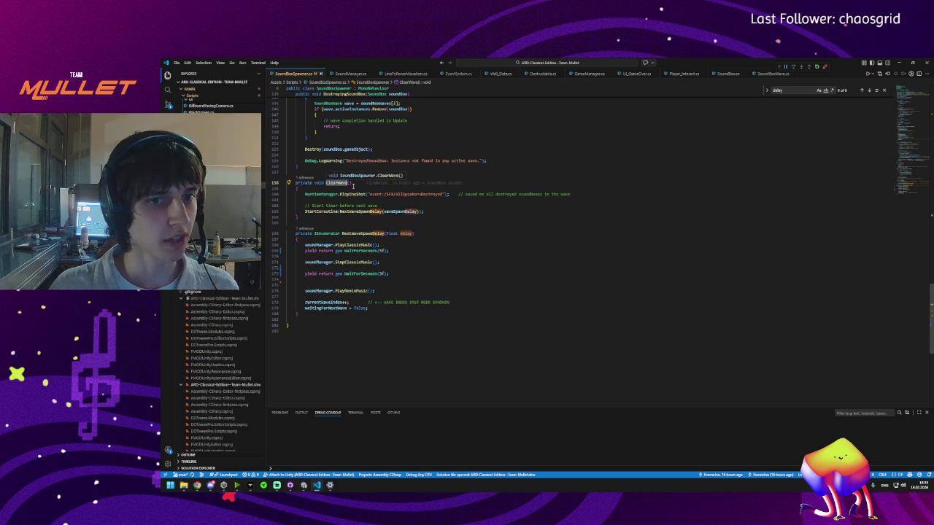
pyautogui.click(405, 212)
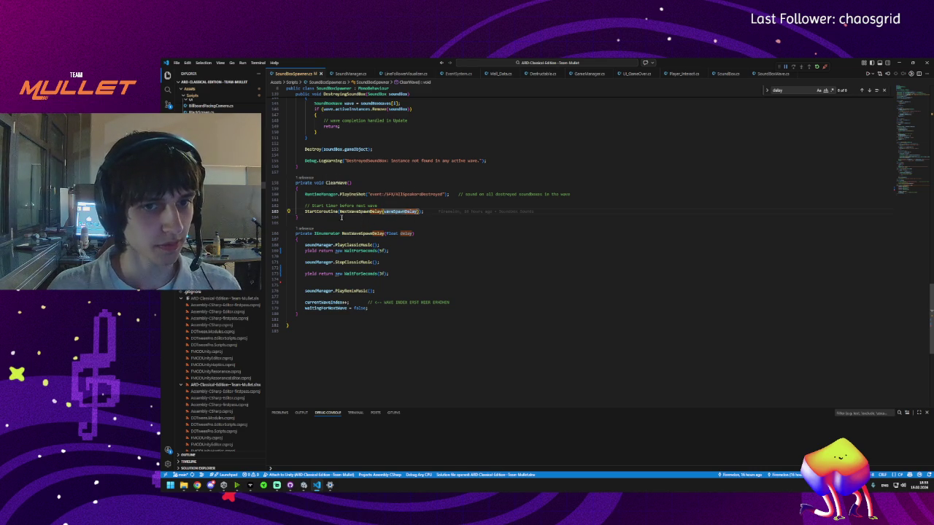
pyautogui.click(332, 182)
# - Insert a new line after the PlayClassicMusic call
pyautogui.click(356, 245)
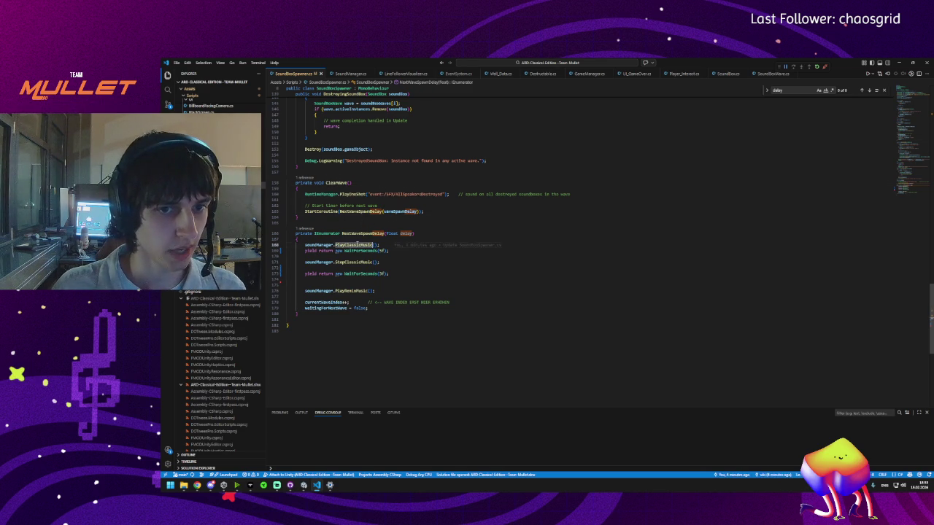
pyautogui.hotkey('ctrl', 'z')
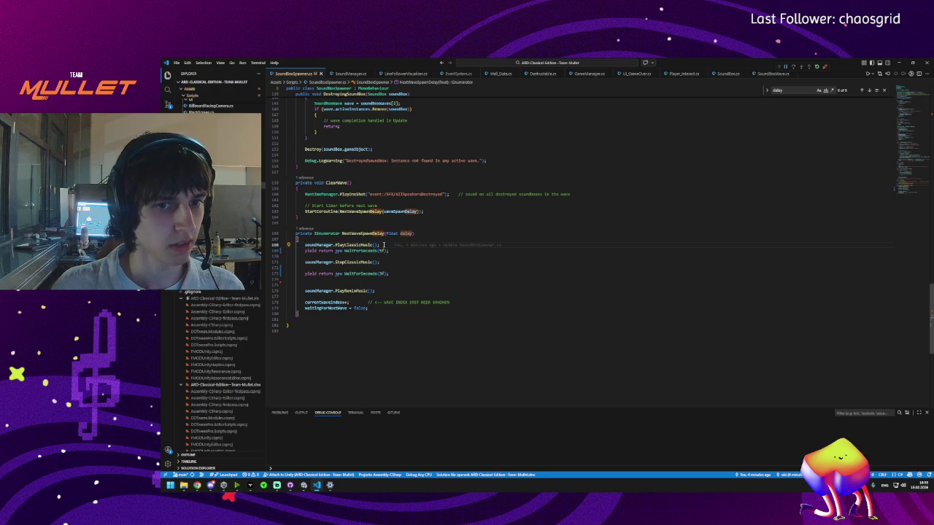
pyautogui.moveTo(383, 244)
pyautogui.press('Return')
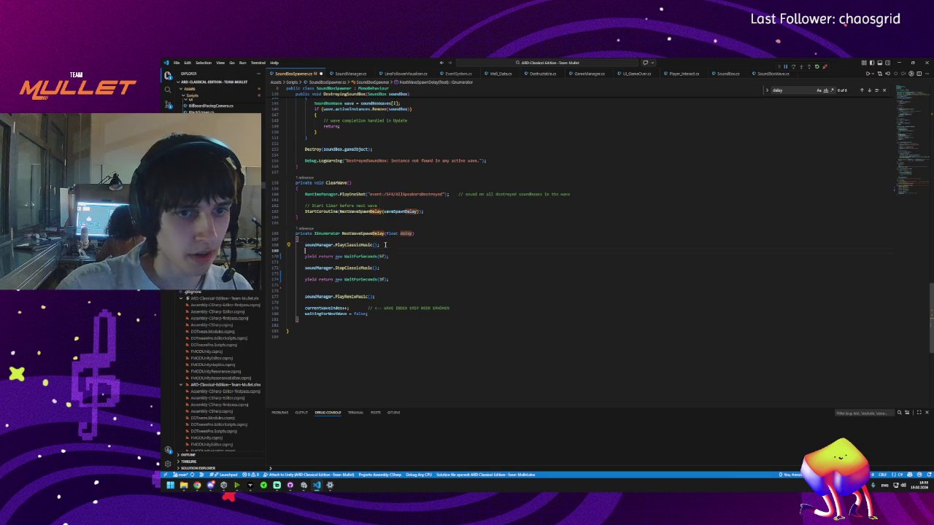
# - Add soundManager.StopRemixMusic() after PlayClassicMusic and delete the blank line above PlayRemixMusic
pyautogui.write('soundManager')
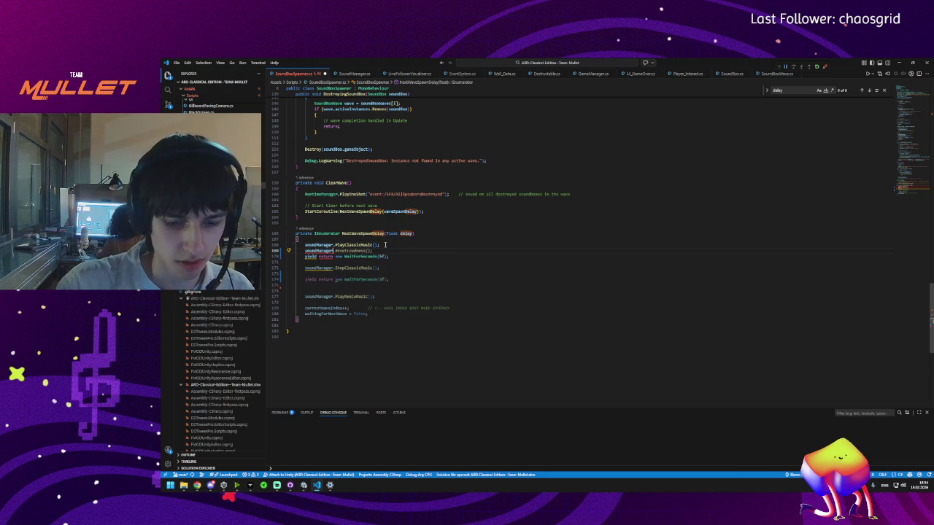
pyautogui.write('.')
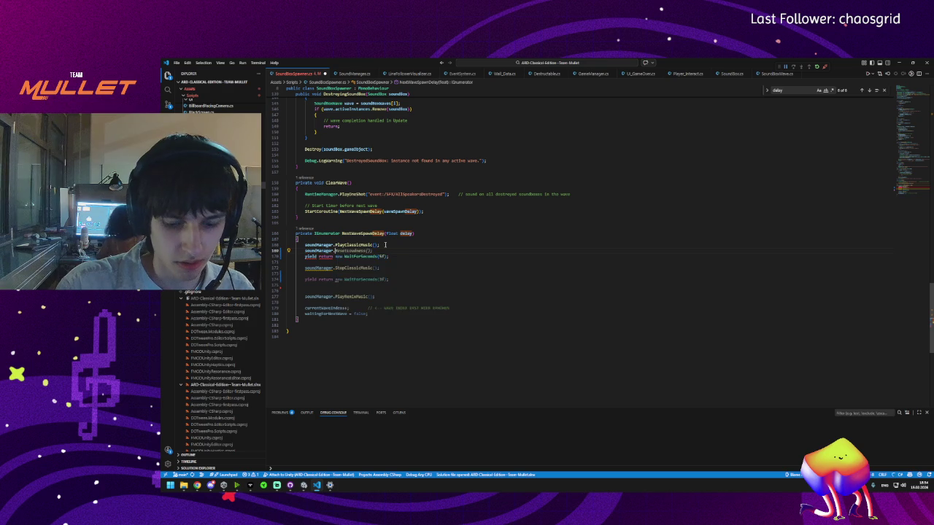
pyautogui.write('StopRe')
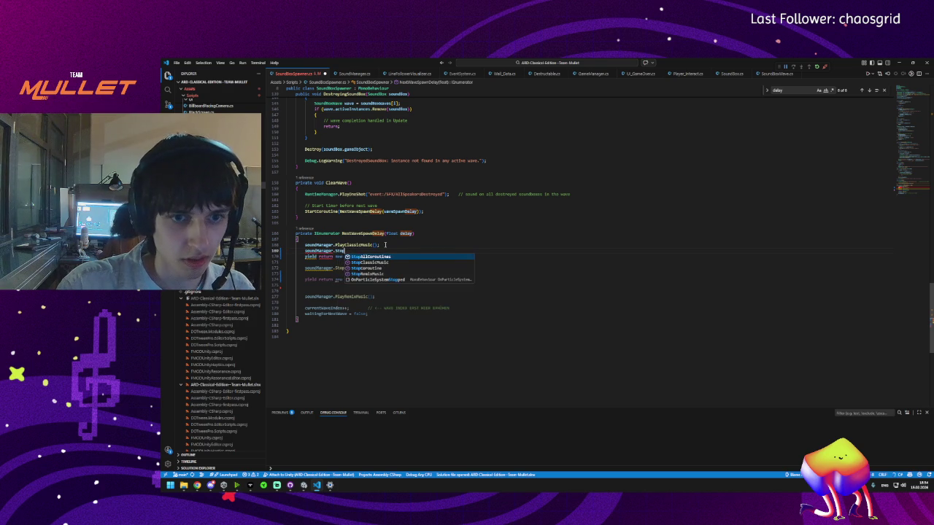
pyautogui.press('Tab')
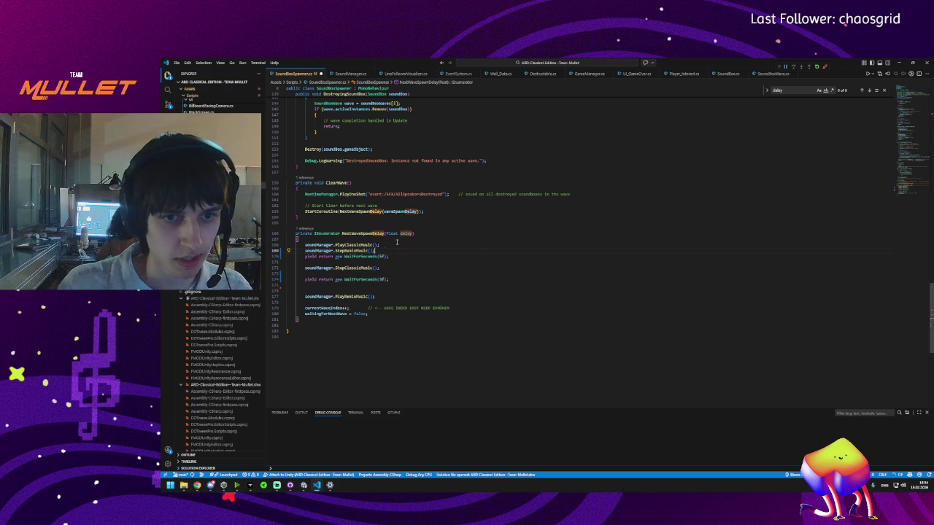
pyautogui.click(380, 269)
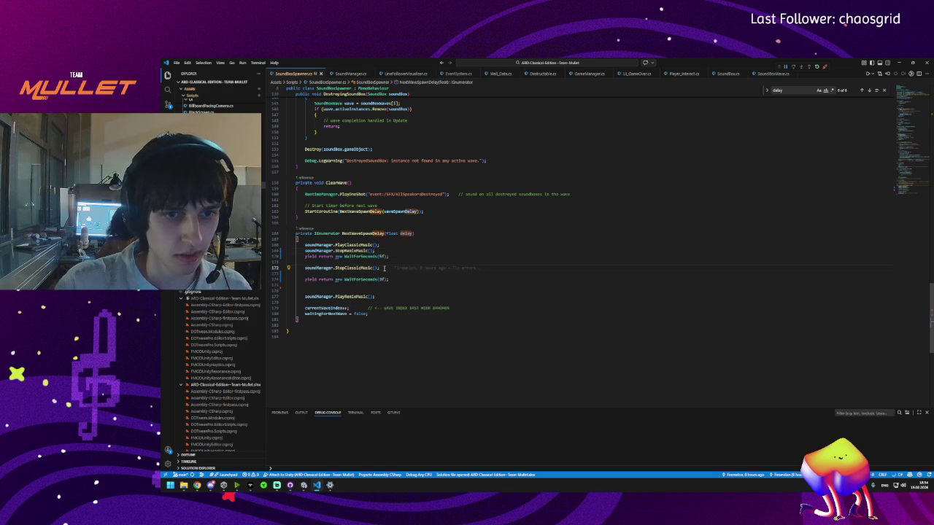
pyautogui.doubleClick(354, 297)
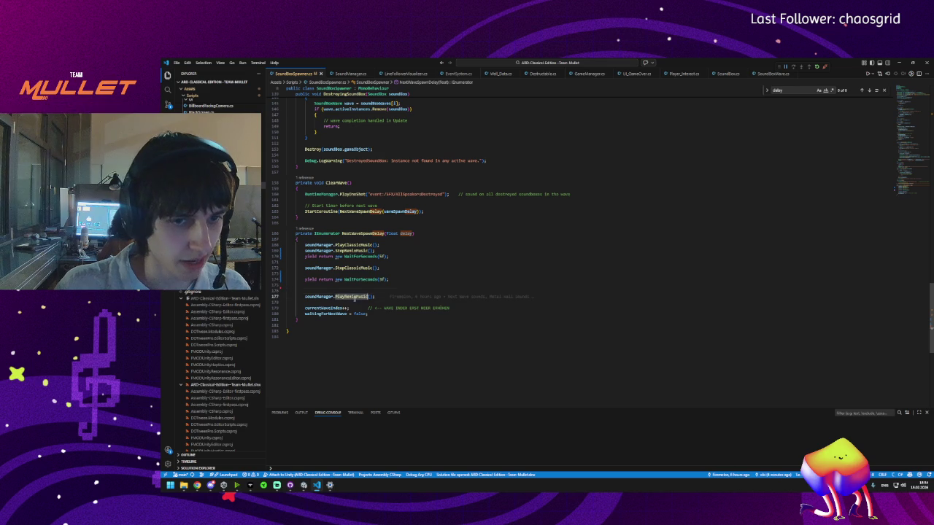
pyautogui.click(331, 285)
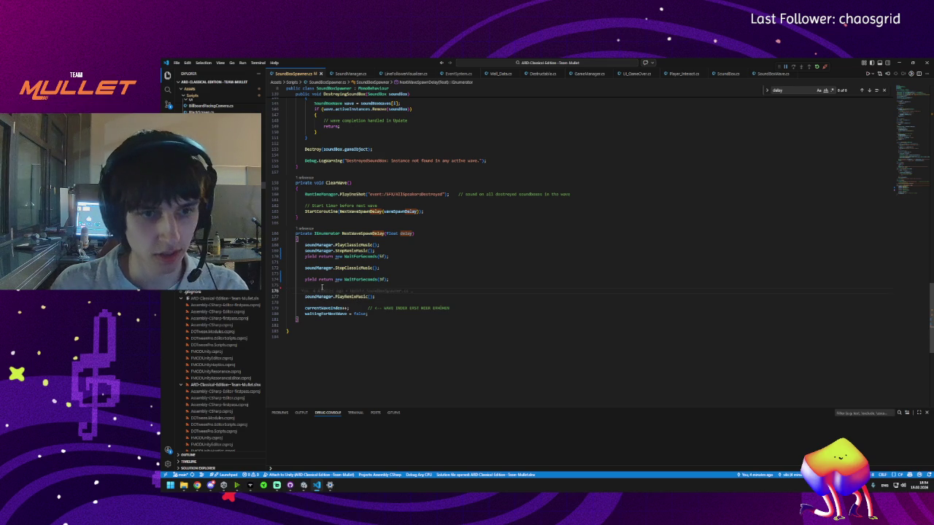
pyautogui.press('Delete')
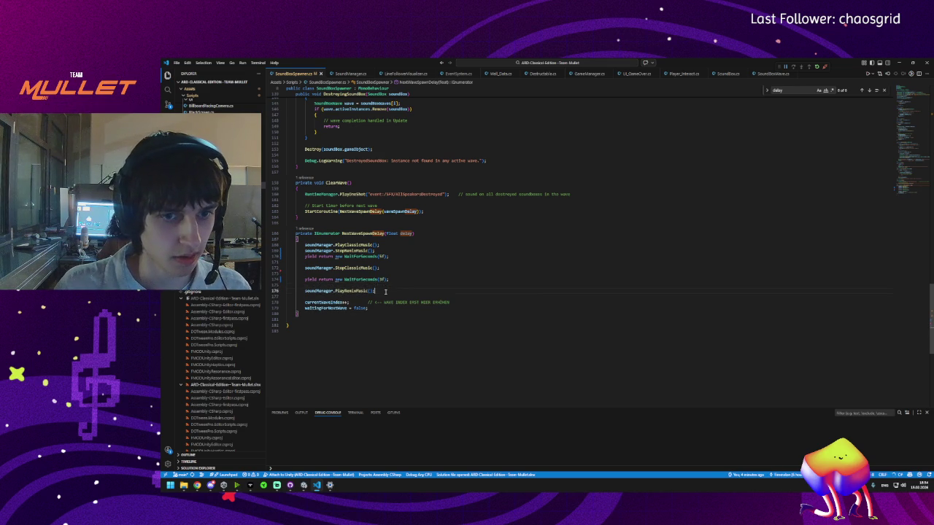
# - Review the StopClassicMusic, 3f wait and PlayRemixMusic lines
pyautogui.click(351, 268)
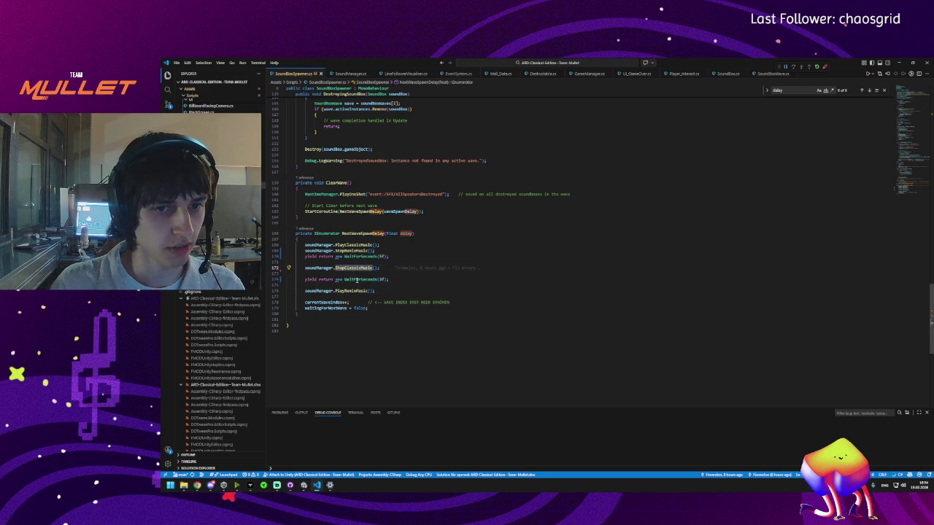
pyautogui.click(357, 279)
pyautogui.click(351, 291)
pyautogui.click(380, 280)
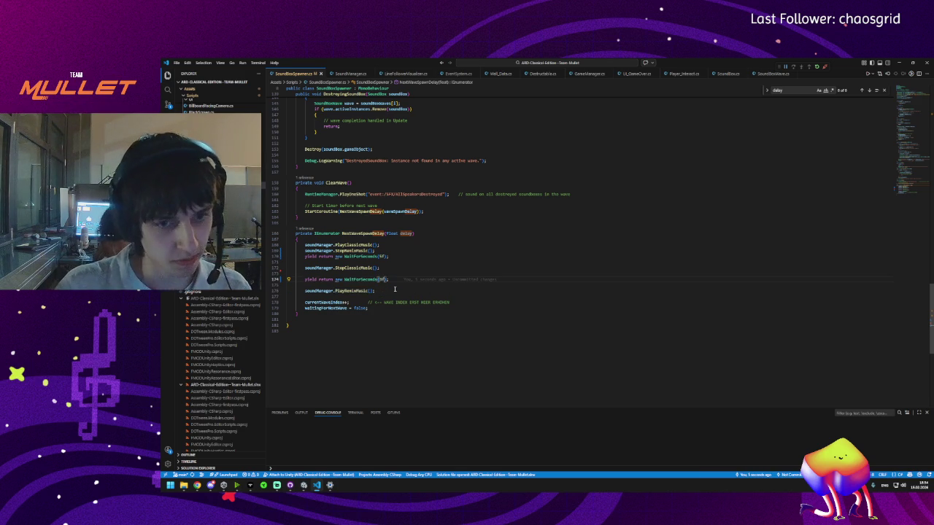
pyautogui.press('Down')
pyautogui.press('Down')
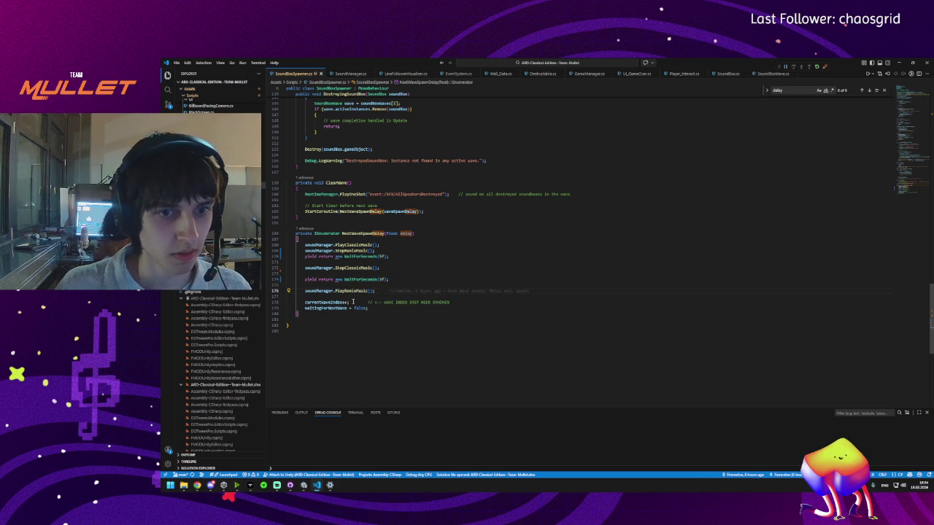
pyautogui.hotkey('ctrl', 'f')
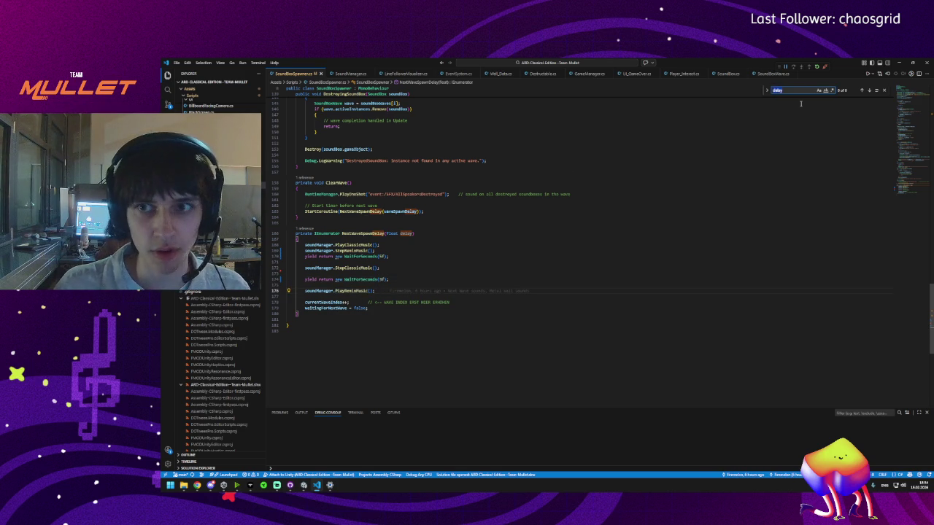
# - Search the file and inspect the waitingForNextWave = false assignment
pyautogui.write('ini')
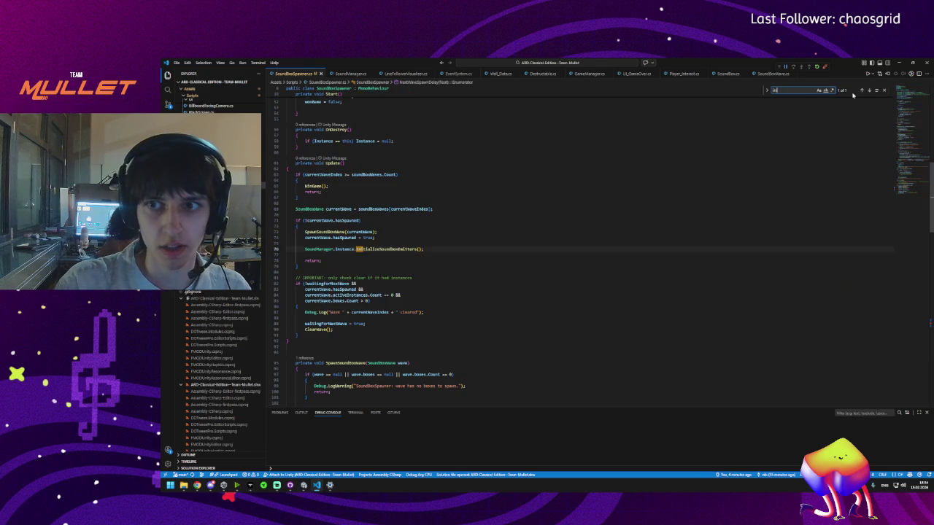
pyautogui.press('BackSpace')
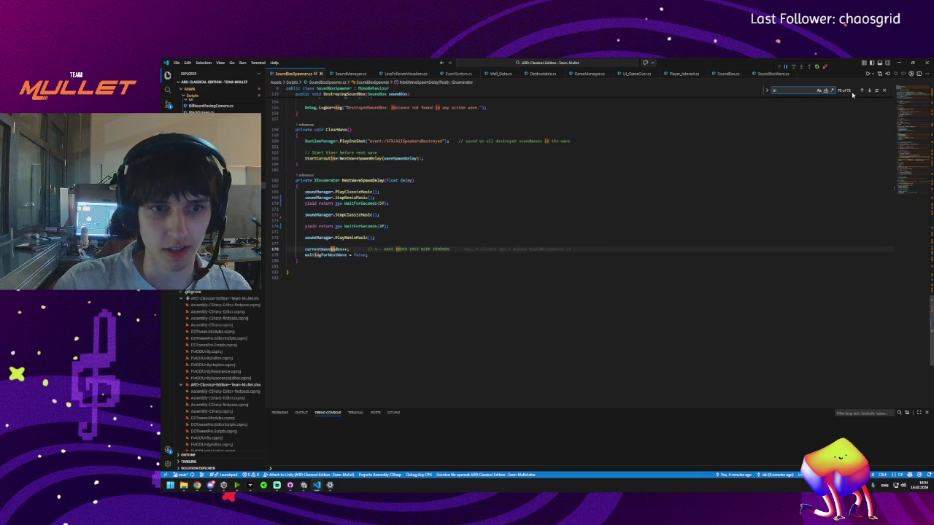
pyautogui.write('i')
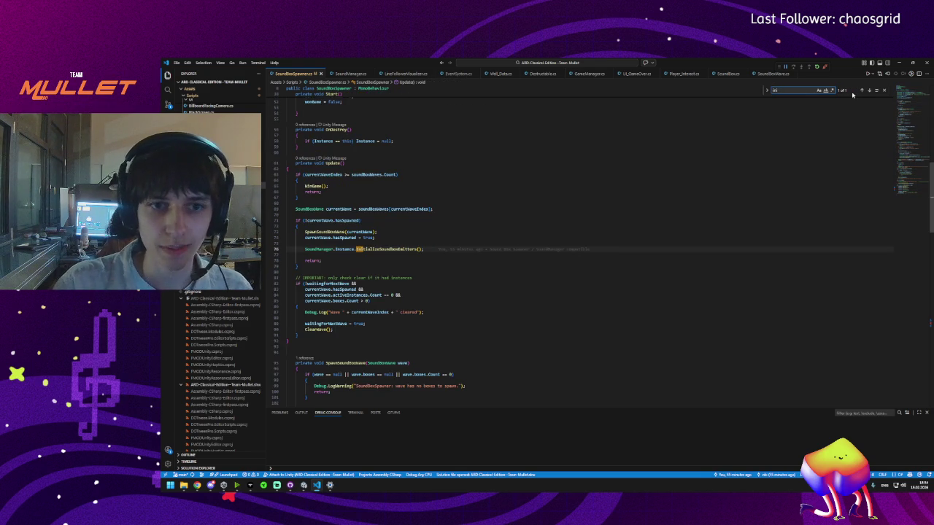
pyautogui.press('BackSpace')
pyautogui.press('BackSpace')
pyautogui.press('BackSpace')
pyautogui.doubleClick(315, 256)
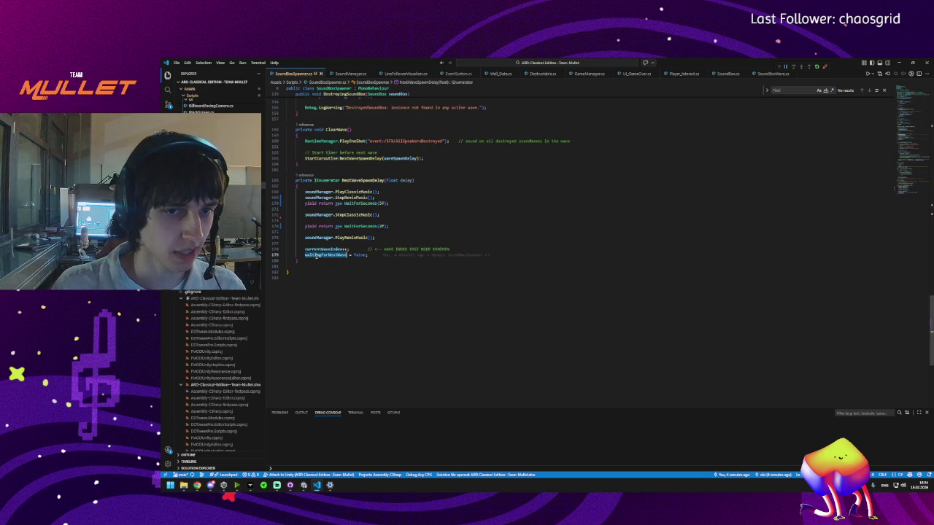
pyautogui.doubleClick(359, 255)
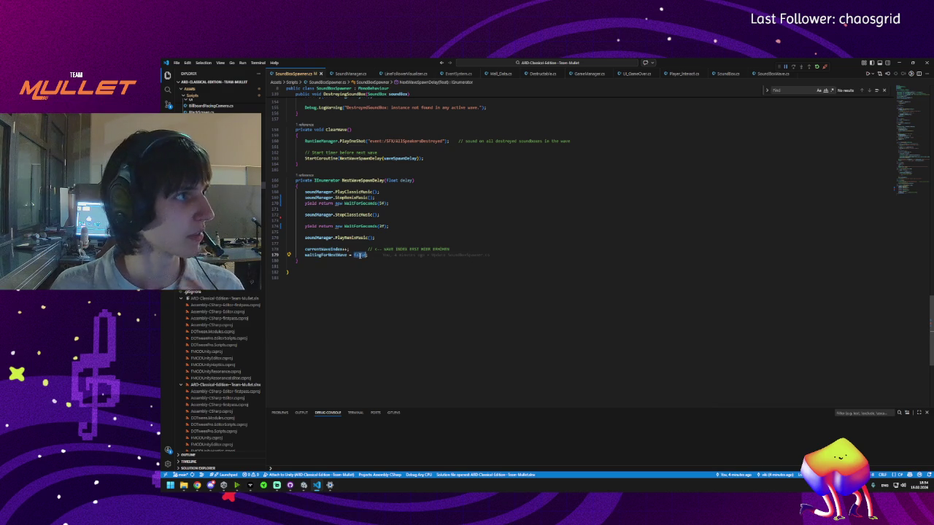
pyautogui.click(337, 255)
pyautogui.moveTo(340, 255)
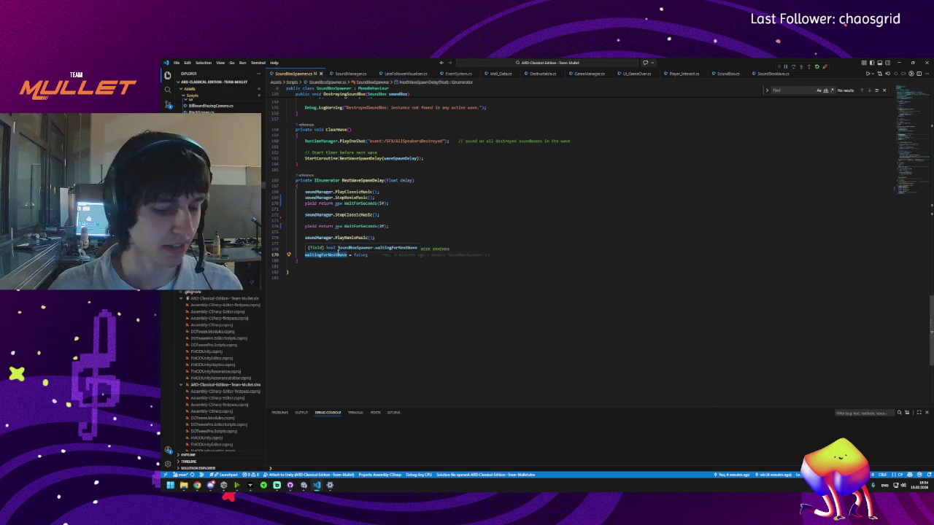
pyautogui.hotkey('ctrl', 'f')
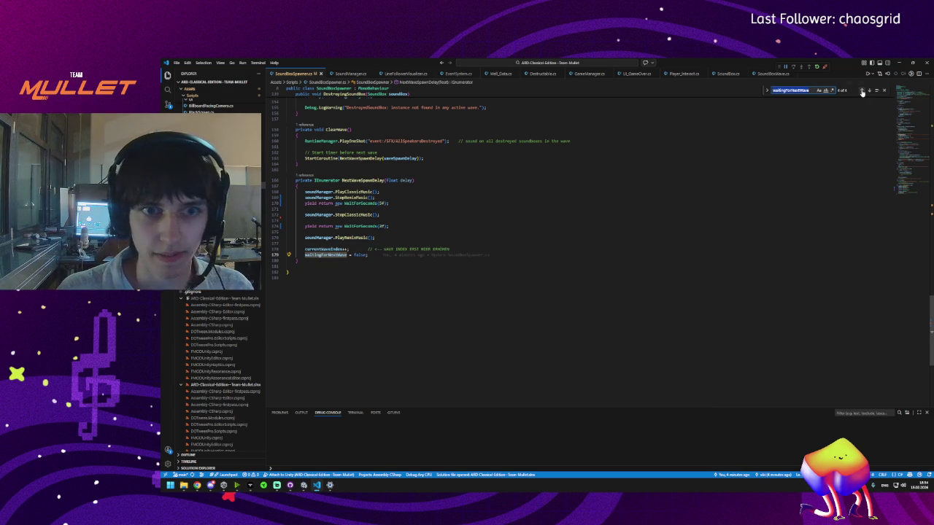
# - Locate ClearWave's StartCoroutine call, go to line 174, and switch to Unity
pyautogui.doubleClick(402, 141)
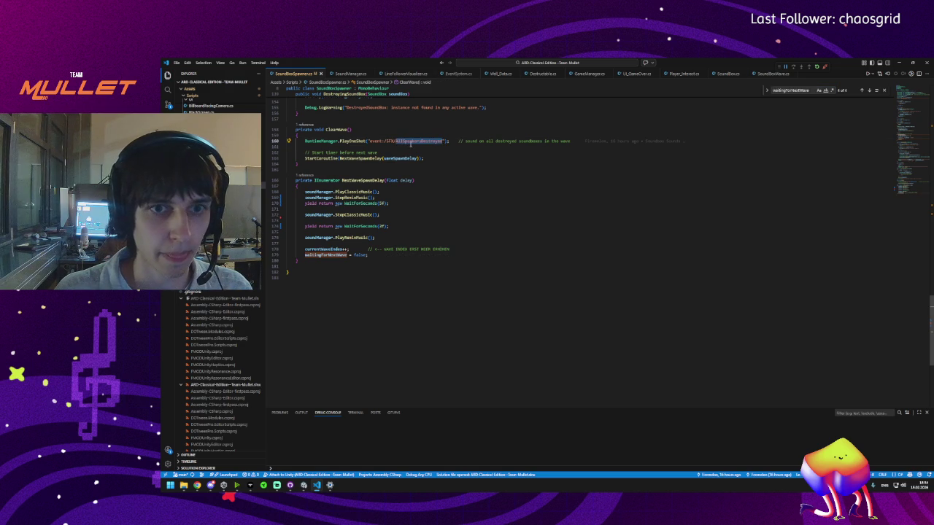
pyautogui.doubleClick(336, 129)
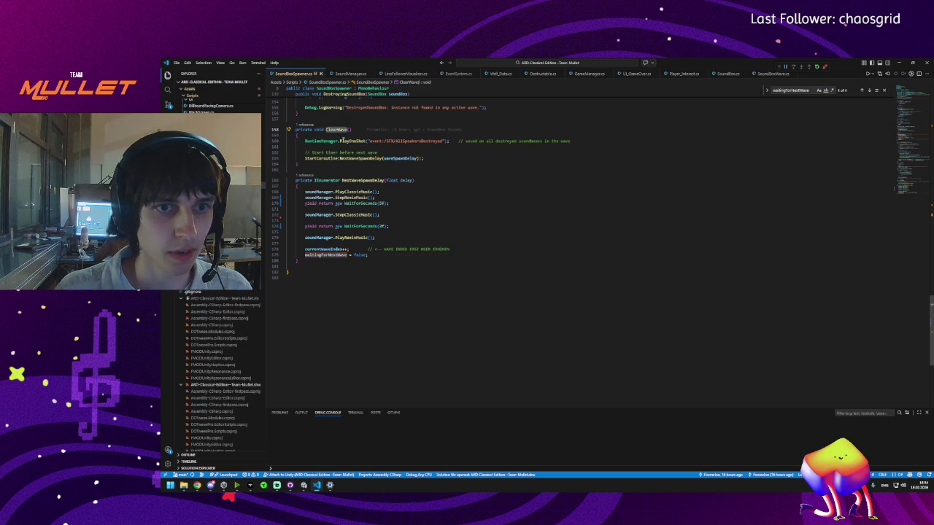
pyautogui.doubleClick(321, 158)
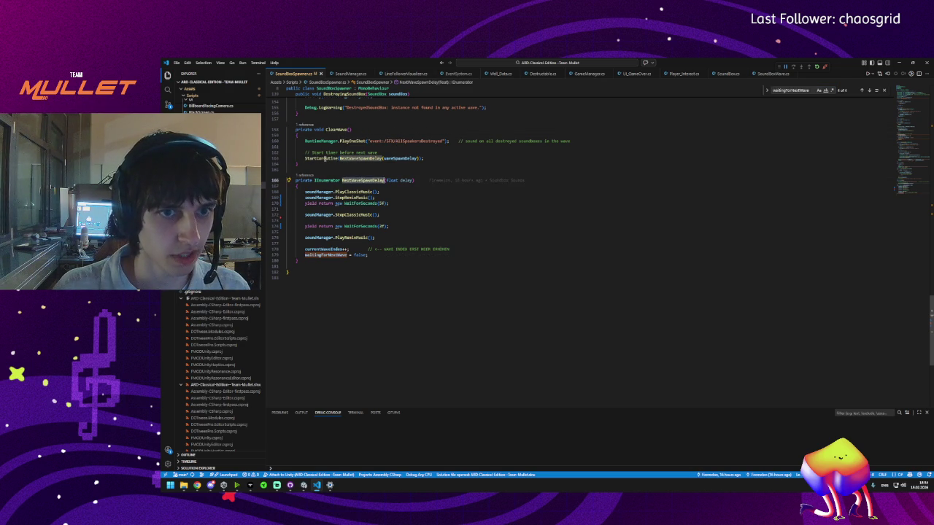
pyautogui.hotkey('ctrl', 'f')
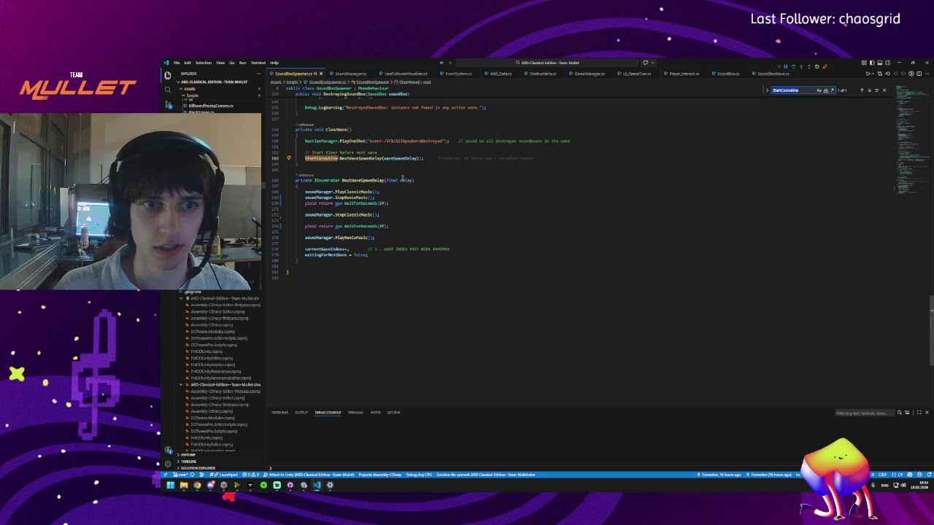
pyautogui.click(287, 220)
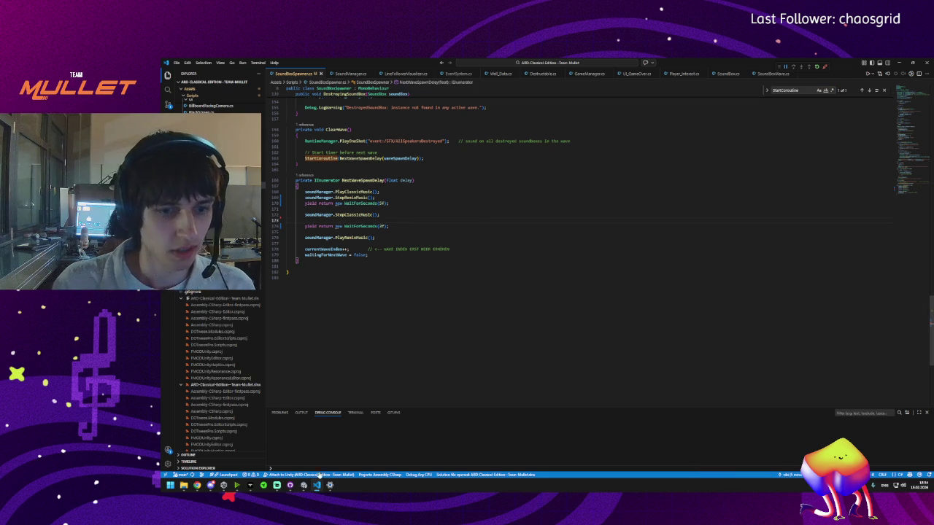
pyautogui.hotkey('alt', 'Tab')
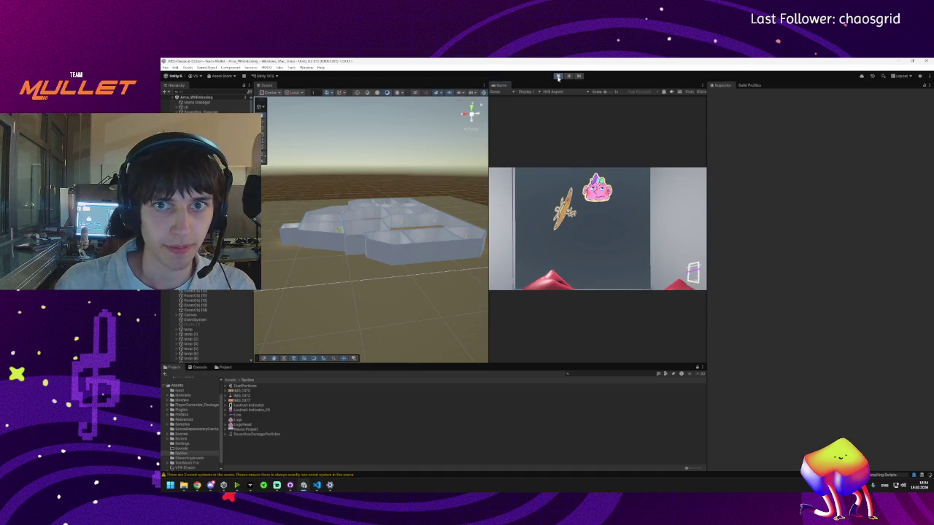
# - Return from VS Code to Unity after the domain reload and walk the player toward the door
pyautogui.click(317, 485)
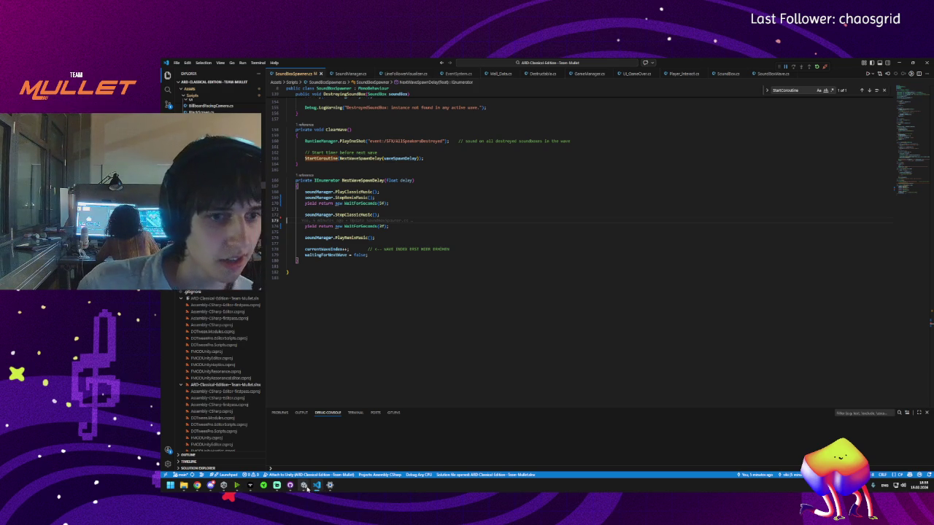
pyautogui.moveTo(301, 492)
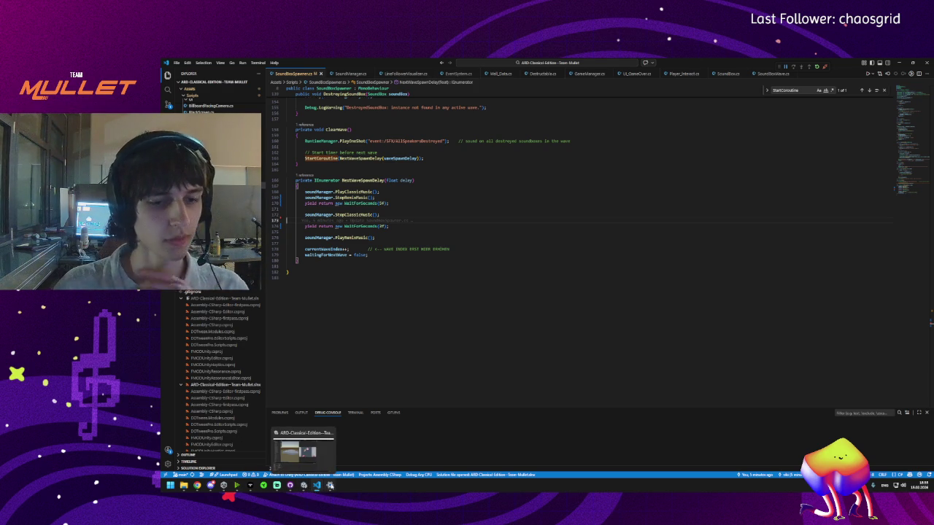
pyautogui.click(317, 489)
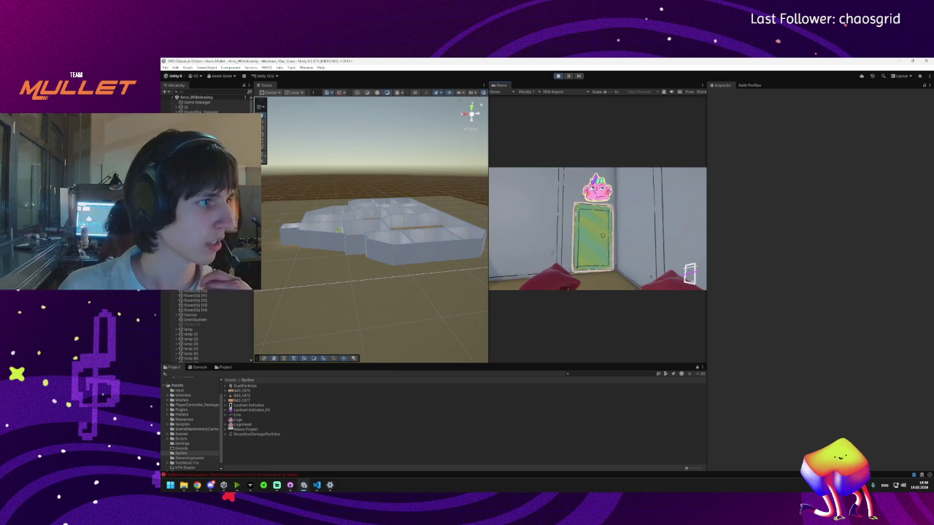
pyautogui.press('w')
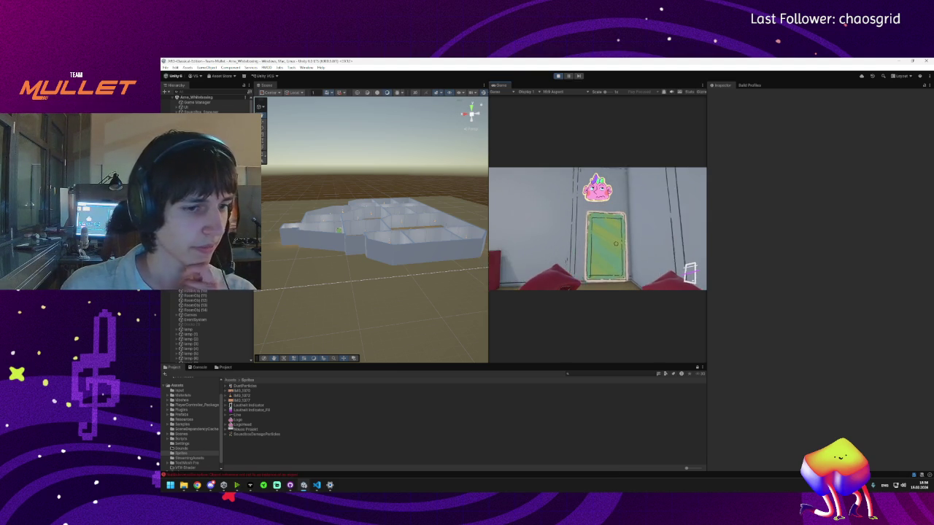
pyautogui.press('super')
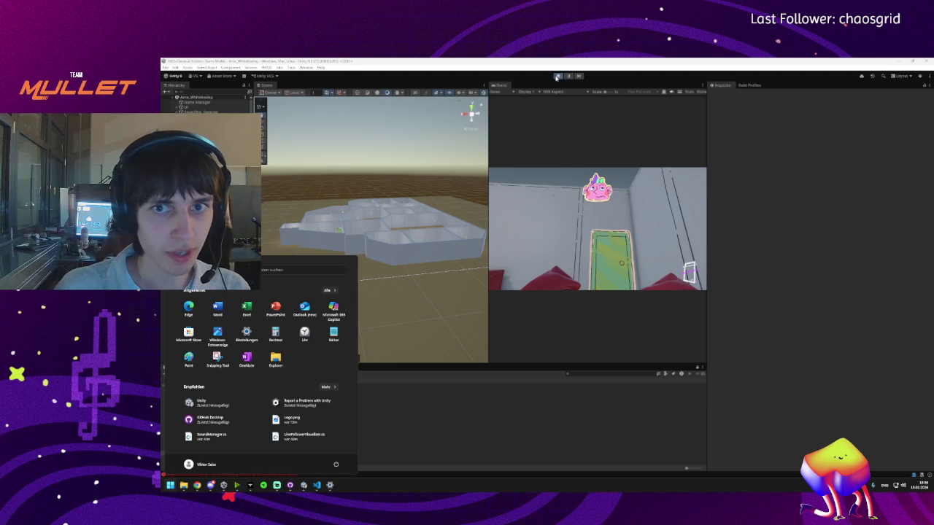
# - Start the play test, zoom the Scene view on the building, and re-enter Play mode with Ctrl+P
pyautogui.click(557, 76)
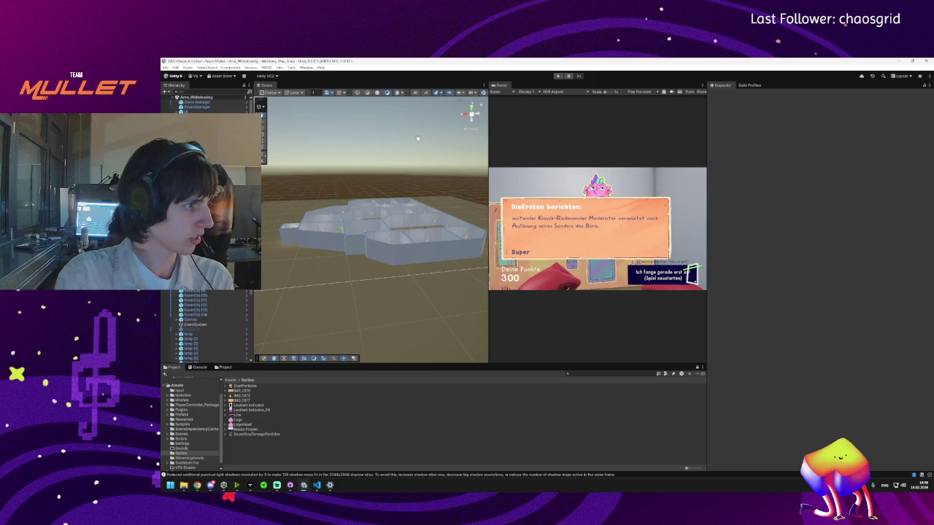
pyautogui.scroll(-5, 445, 135)
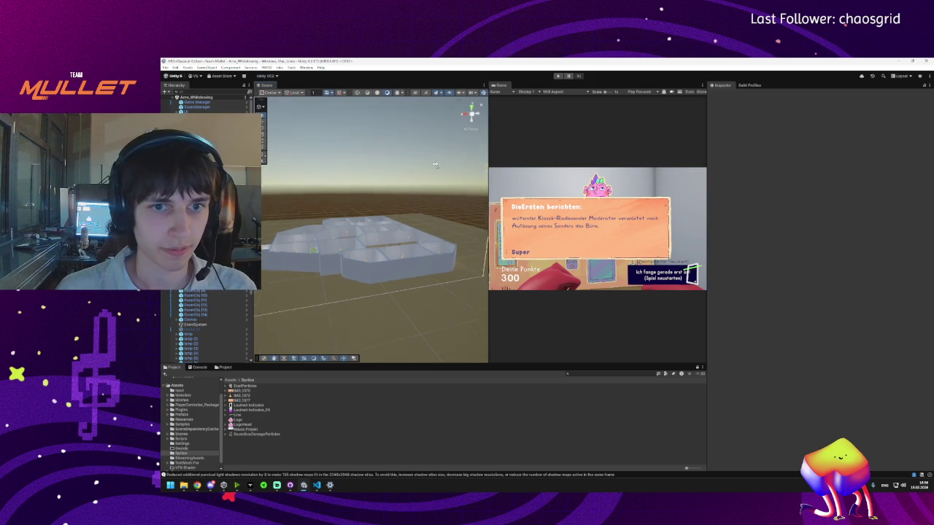
pyautogui.scroll(-1, 424, 162)
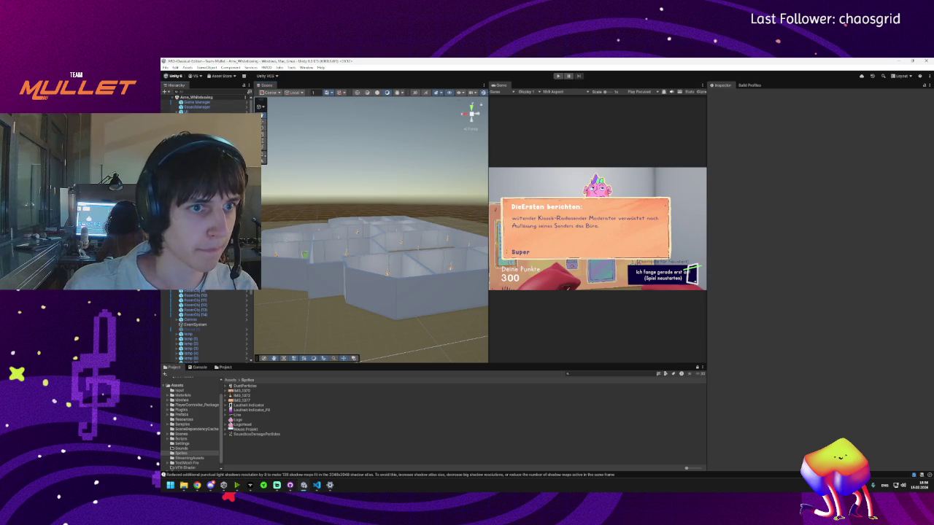
pyautogui.hotkey('ctrl', 'p')
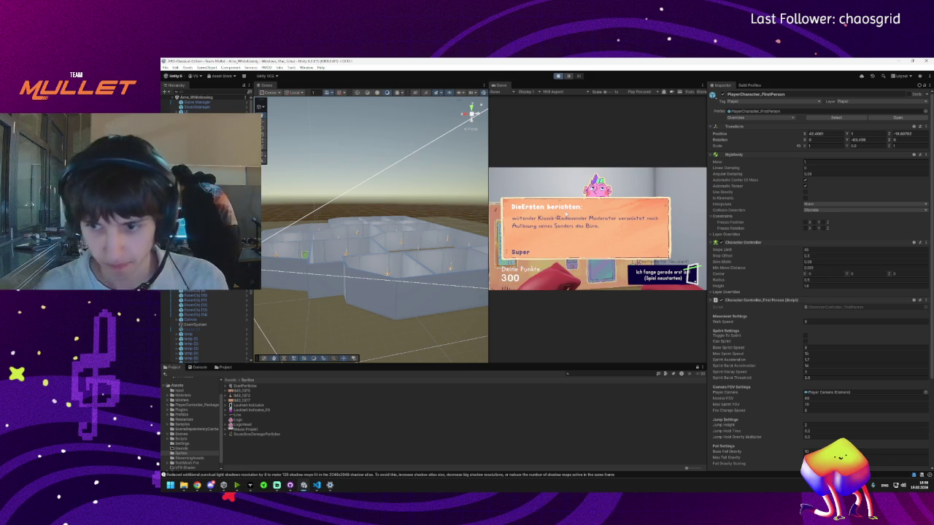
# - Zoom and swing the Scene view to a top-down maze view, then give the Game view input focus
pyautogui.scroll(5, 416, 236)
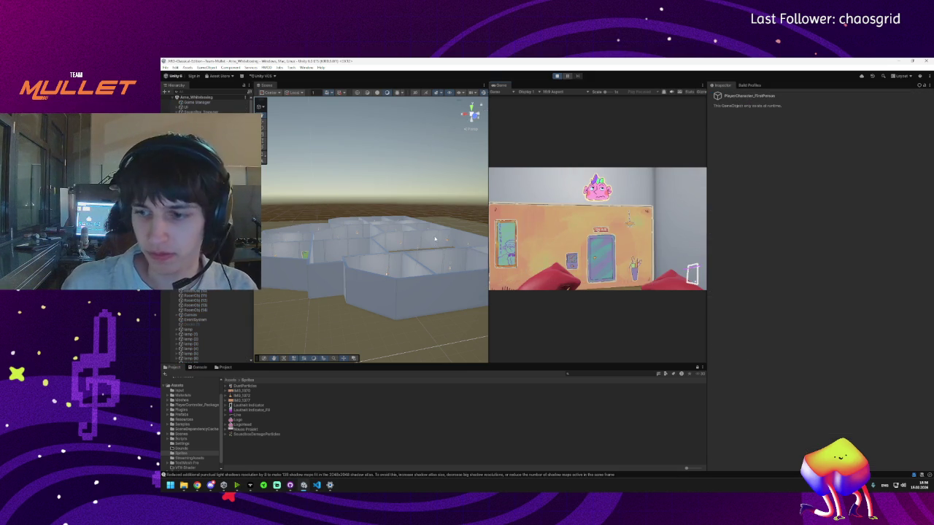
pyautogui.scroll(5, 405, 243)
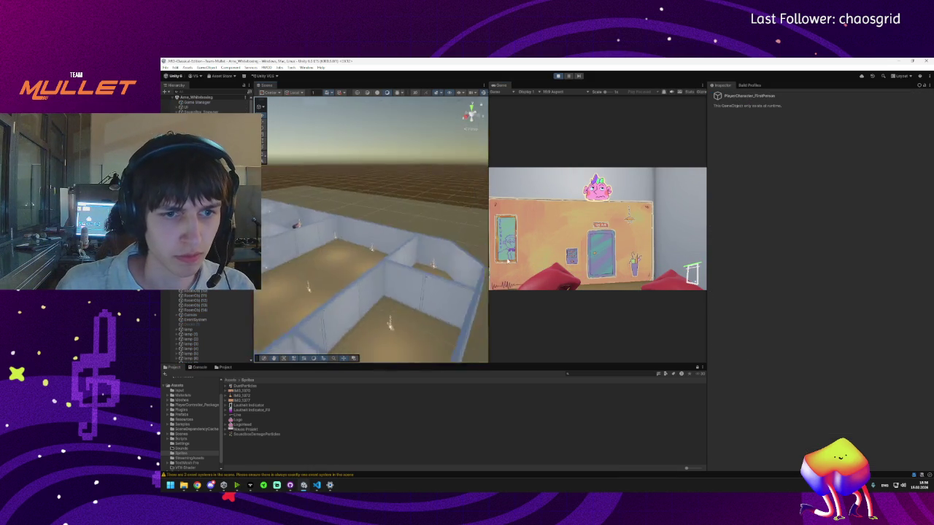
pyautogui.moveTo(345, 251)
pyautogui.mouseDown()
pyautogui.moveTo(522, 329)
pyautogui.moveTo(503, 331)
pyautogui.moveTo(509, 348)
pyautogui.mouseUp()
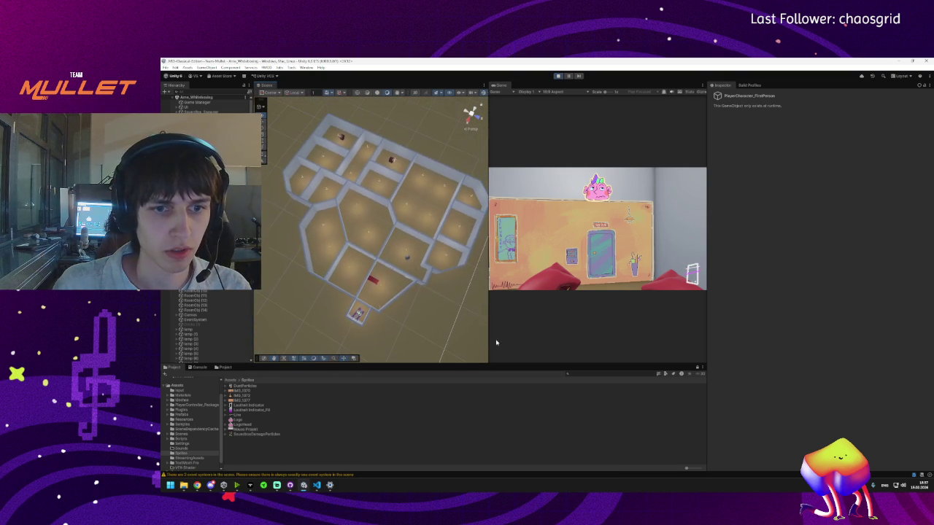
pyautogui.click(509, 348)
# - Walk the first-person player forward up through the maze past the wall drawings
pyautogui.press('w')
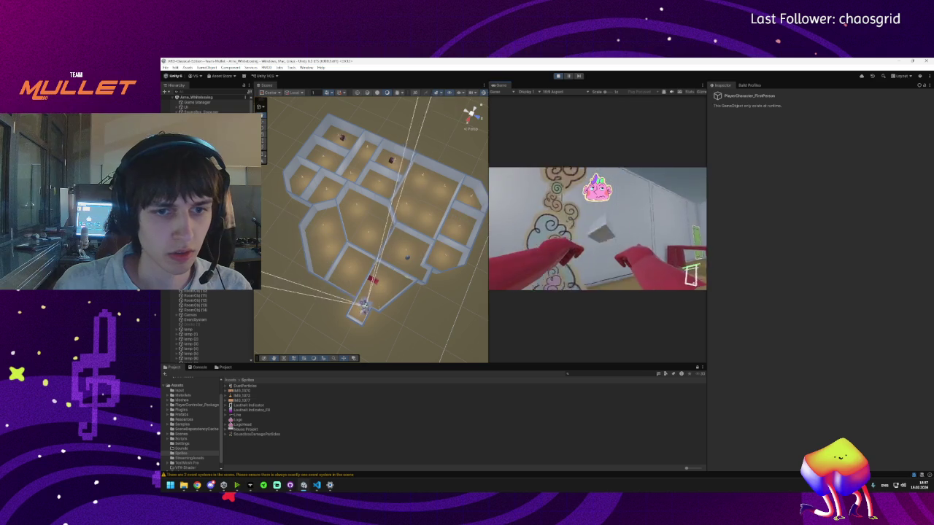
pyautogui.press('w')
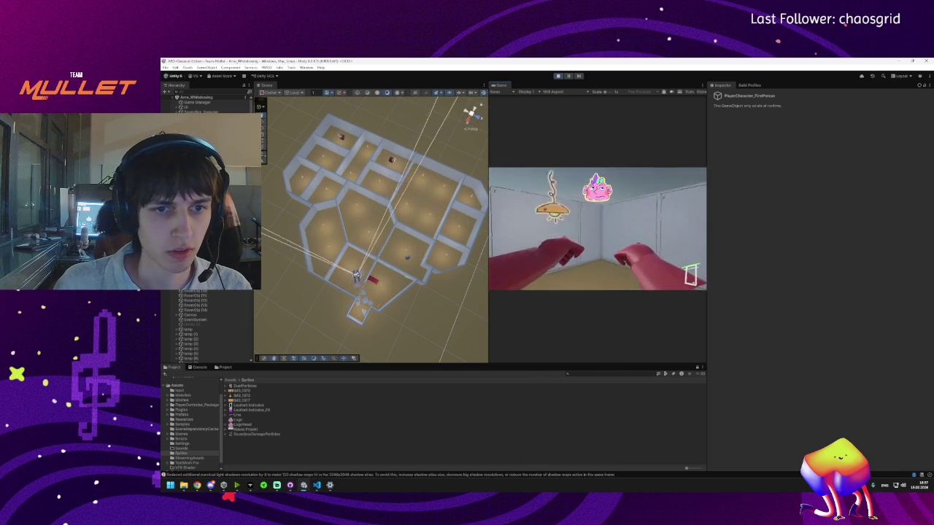
pyautogui.press('w')
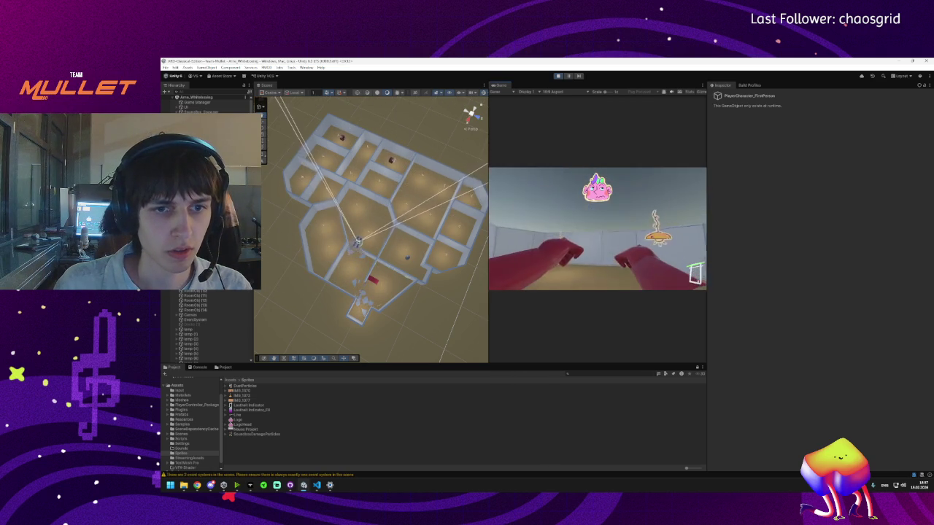
pyautogui.press('w')
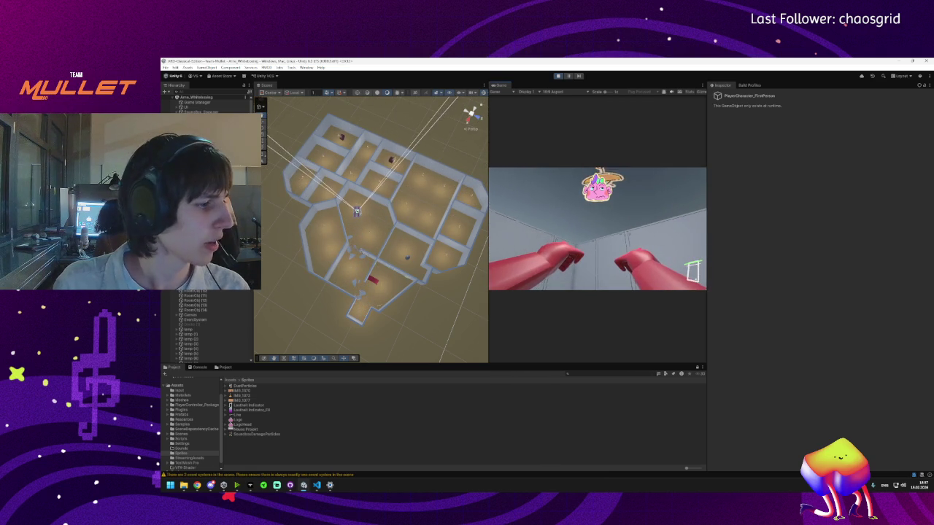
pyautogui.press('w')
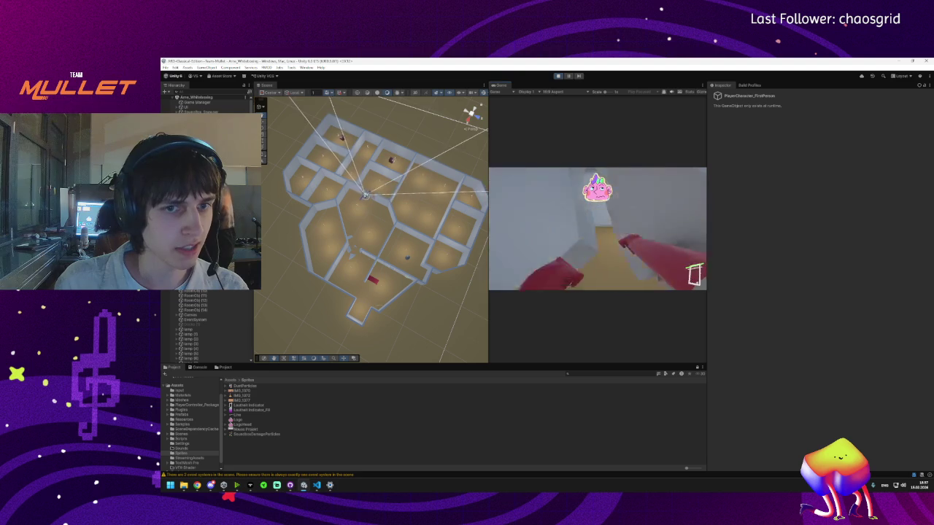
pyautogui.press('w')
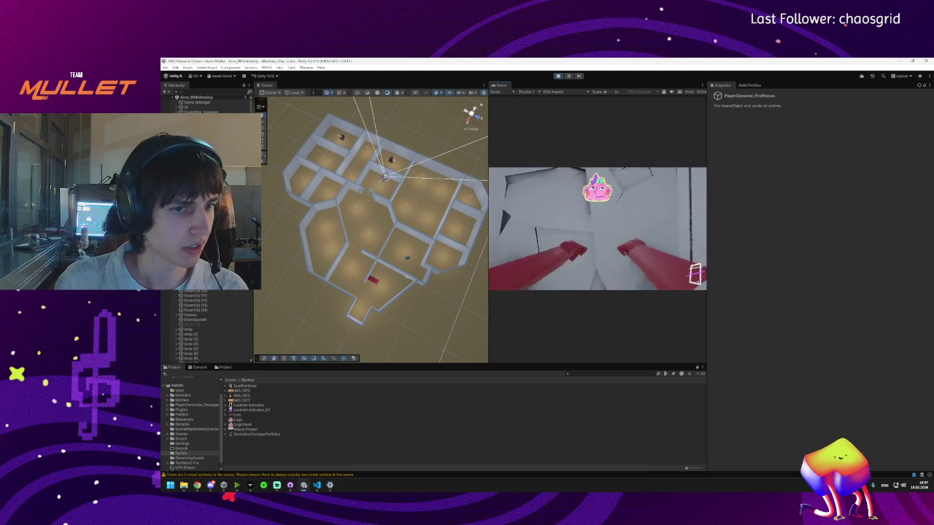
pyautogui.press('w')
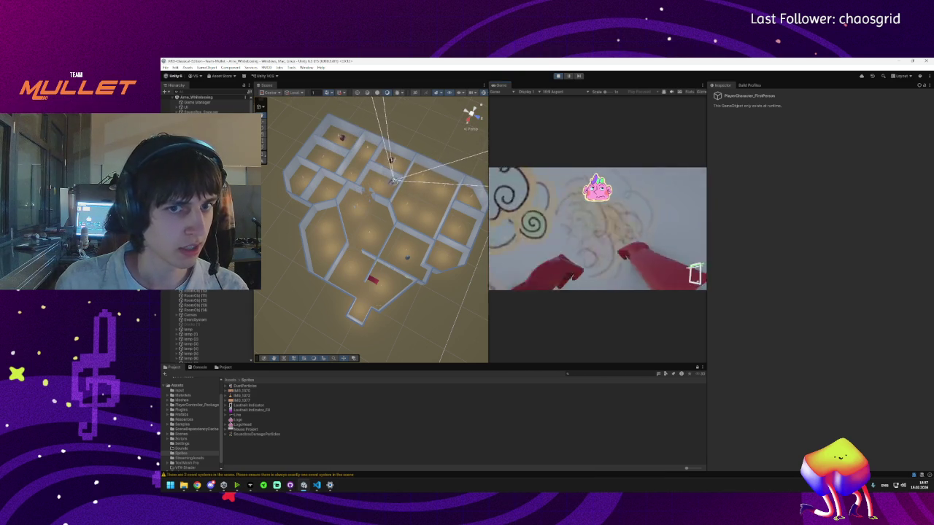
pyautogui.press('w')
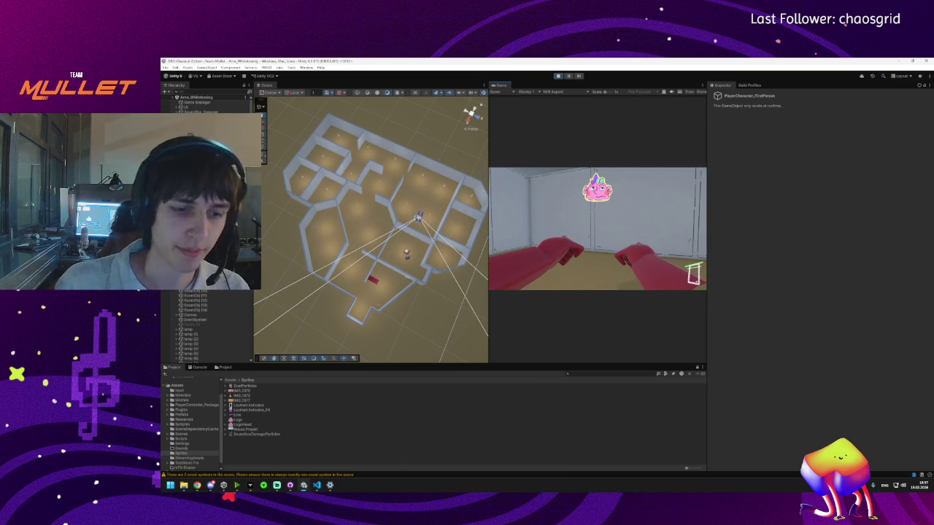
pyautogui.press('super')
# - Zoom the Scene view and select the Base object, then the spawned SoundBox(Clone)
pyautogui.press('super')
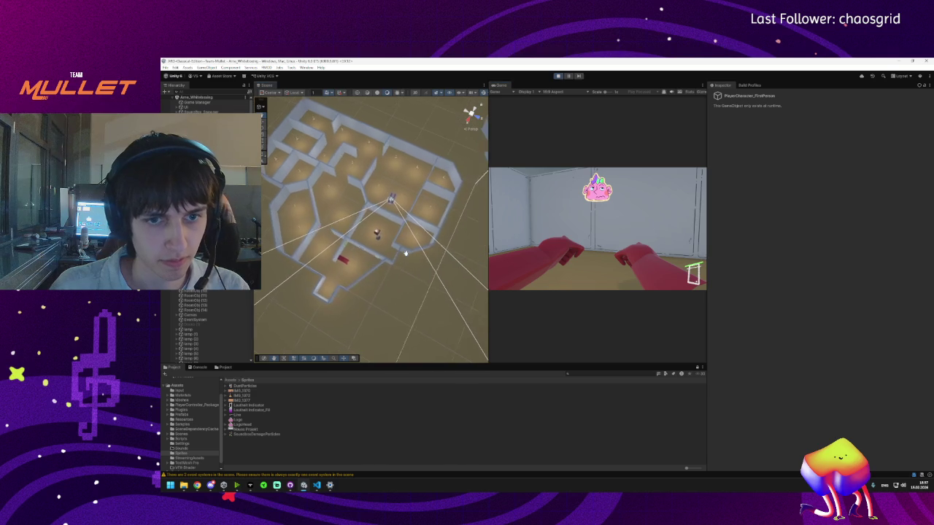
pyautogui.press('super')
pyautogui.press('super')
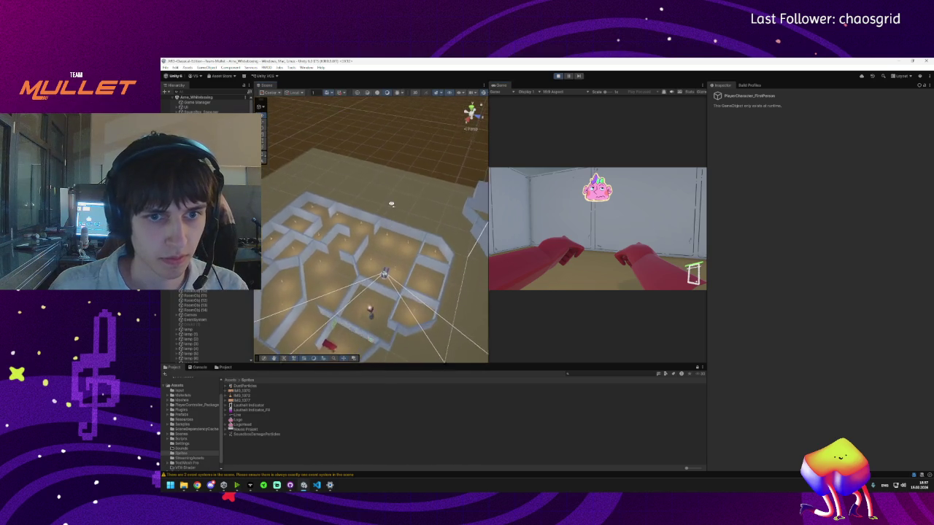
pyautogui.scroll(5, 392, 199)
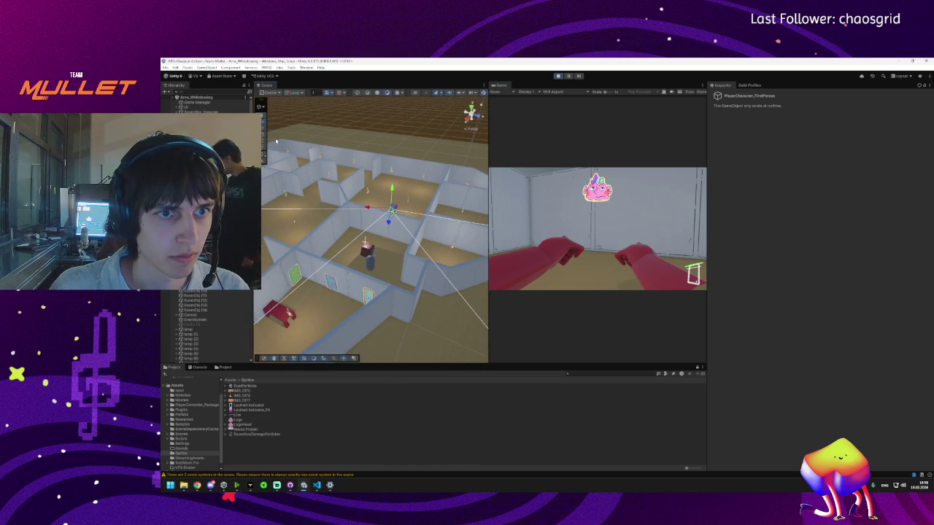
pyautogui.click(367, 248)
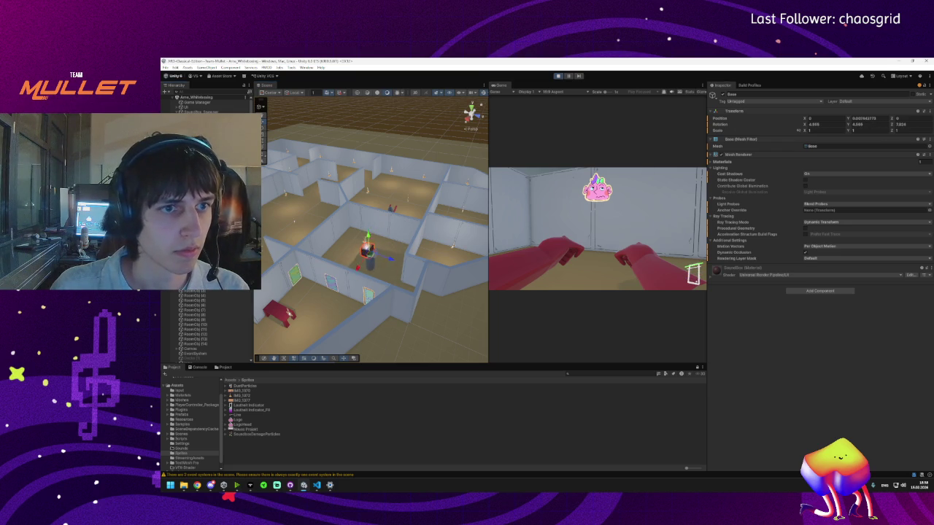
pyautogui.click(367, 248)
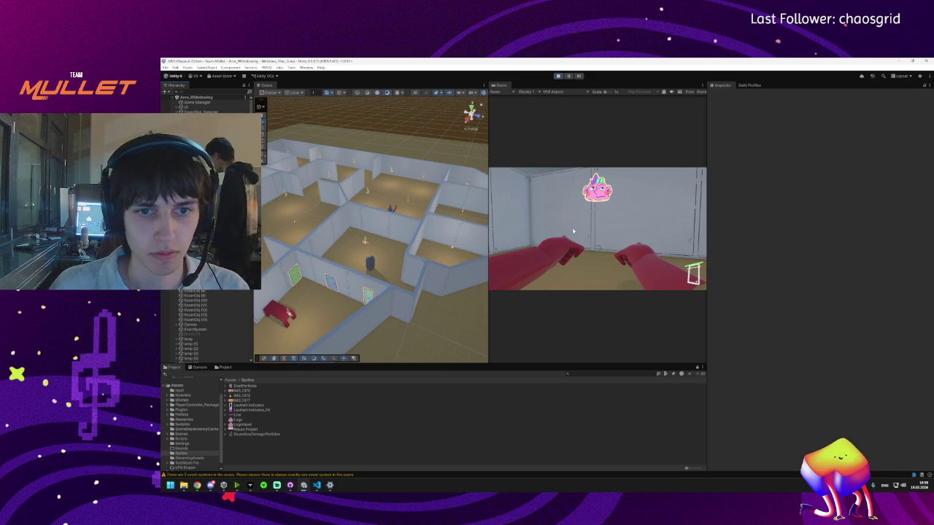
pyautogui.press('super')
pyautogui.click(392, 230)
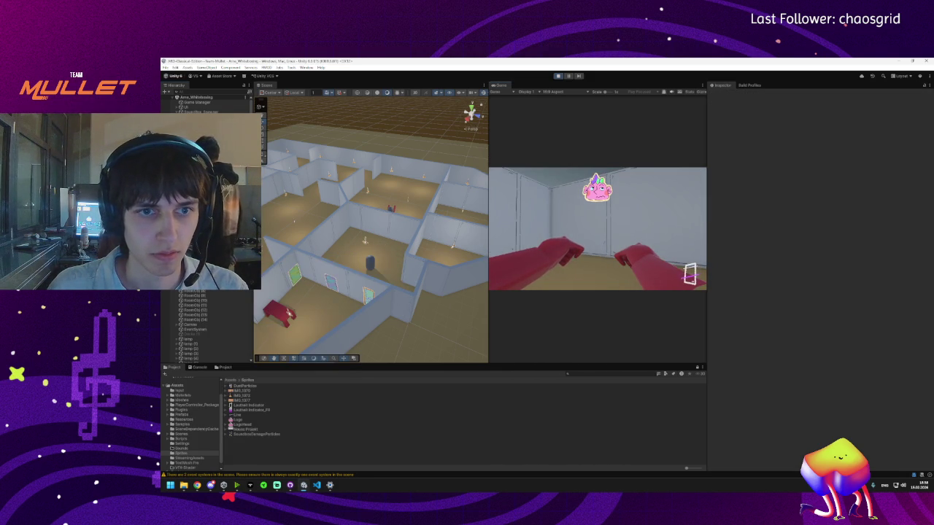
pyautogui.press('super')
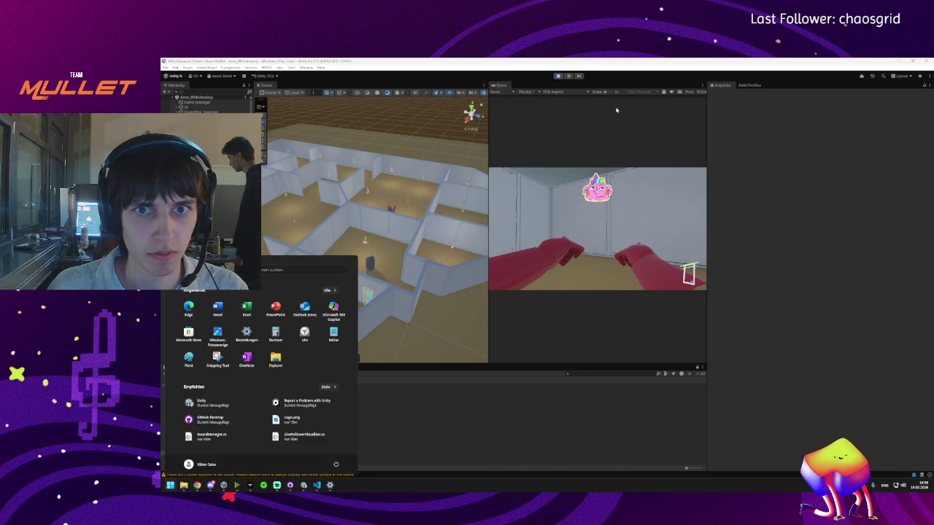
# - Stop and restart Play mode, then zoom the Scene view to frame the whole maze
pyautogui.click(558, 77)
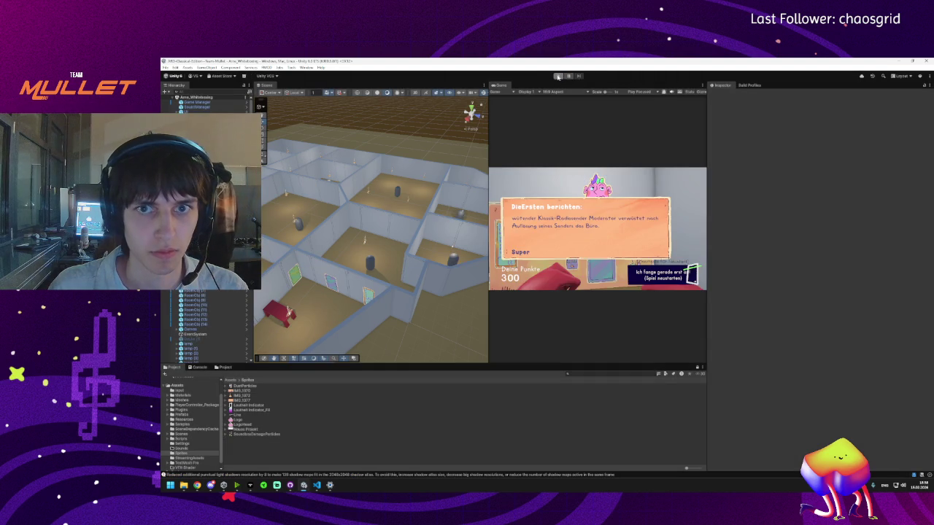
pyautogui.click(558, 76)
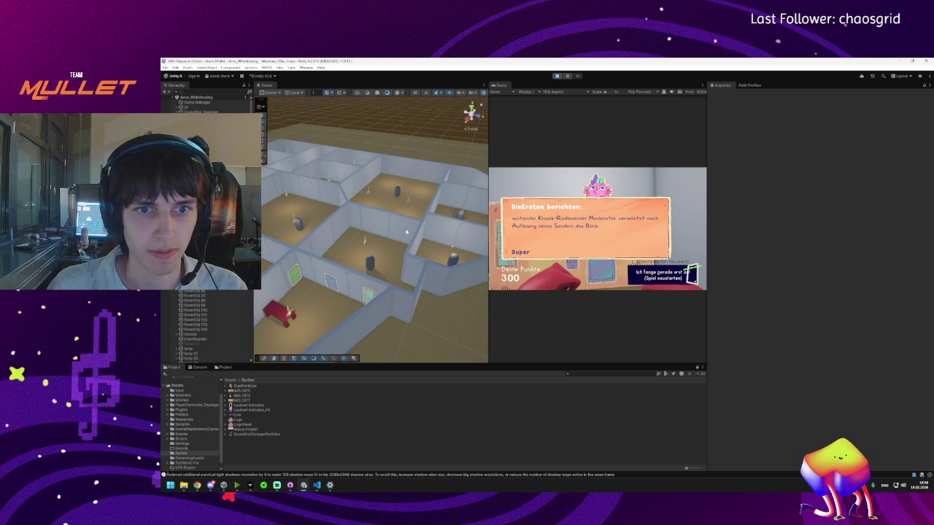
pyautogui.scroll(5, 405, 228)
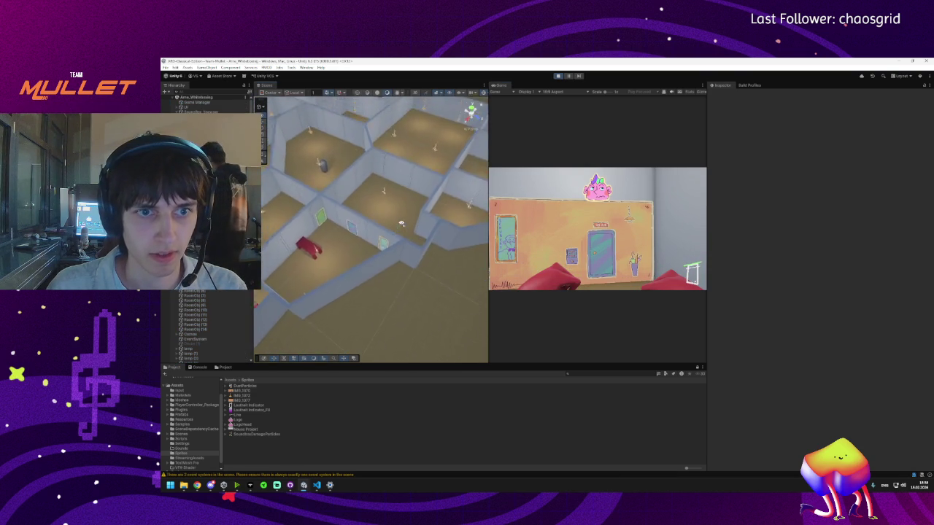
pyautogui.scroll(-10, 401, 223)
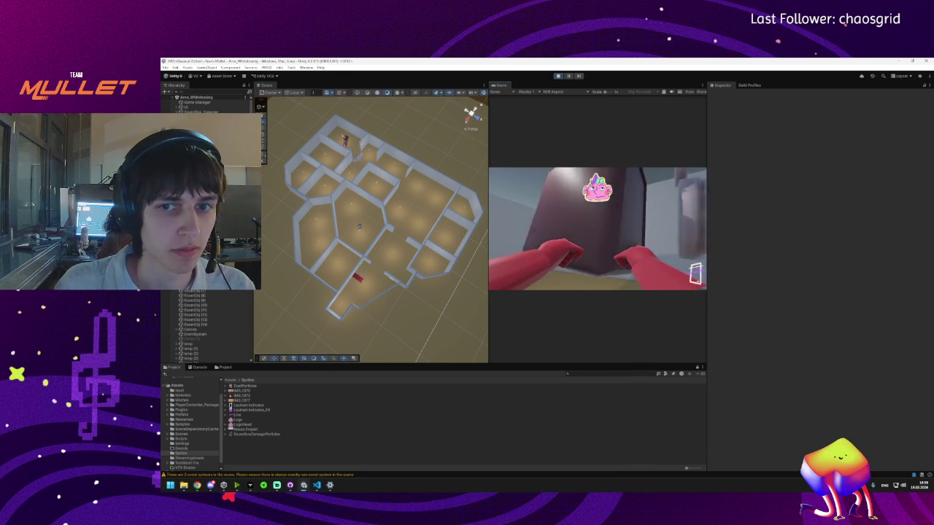
pyautogui.press('super')
# - Unpause the play test and keep playing past the speaker box
pyautogui.click(571, 77)
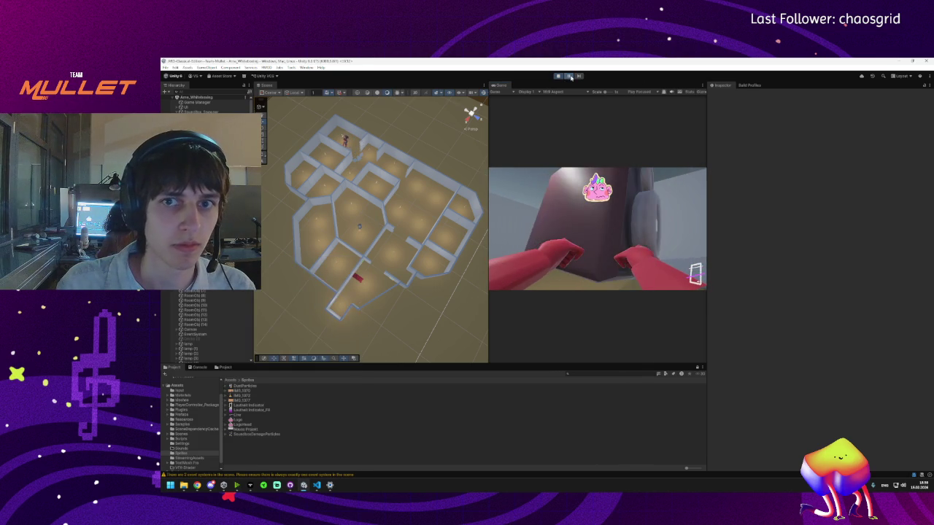
pyautogui.click(571, 77)
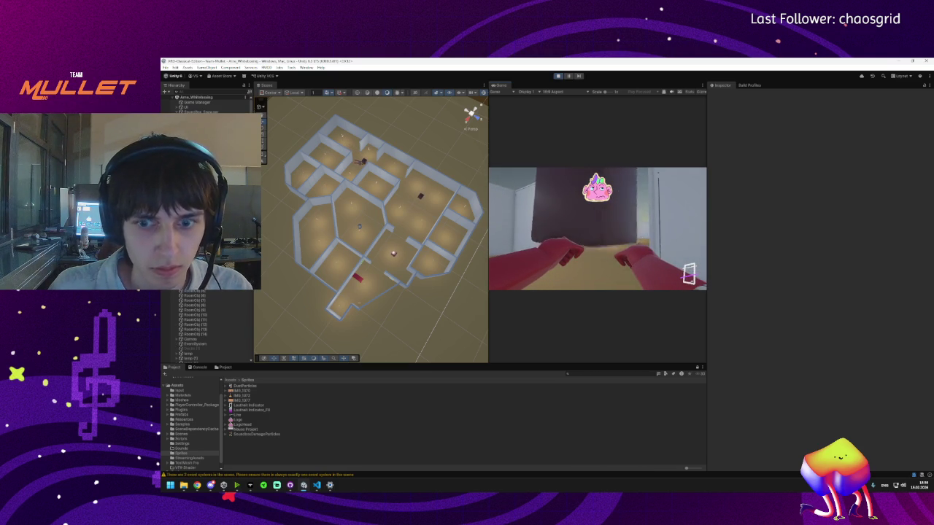
pyautogui.press('super')
pyautogui.press('super')
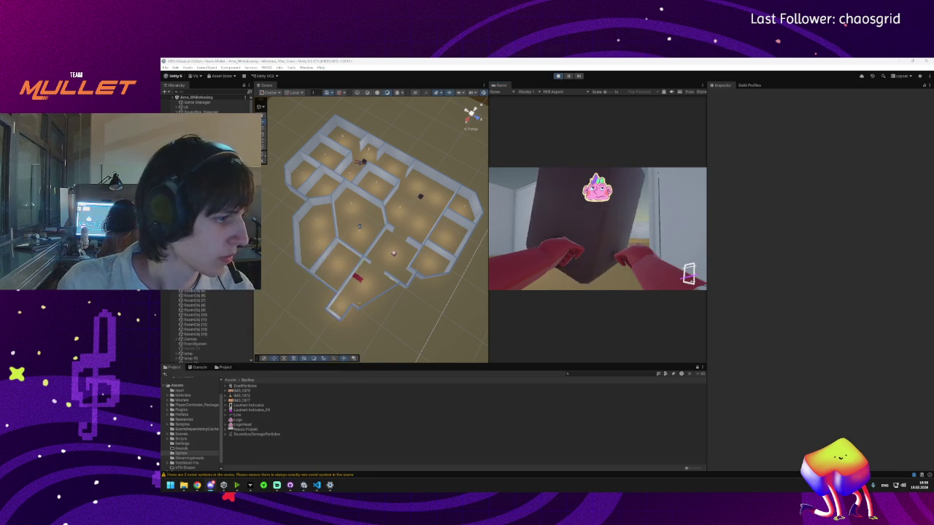
# - Glance at the Windows sound options, then stop the running play test
pyautogui.rightClick(903, 487)
pyautogui.click(894, 460)
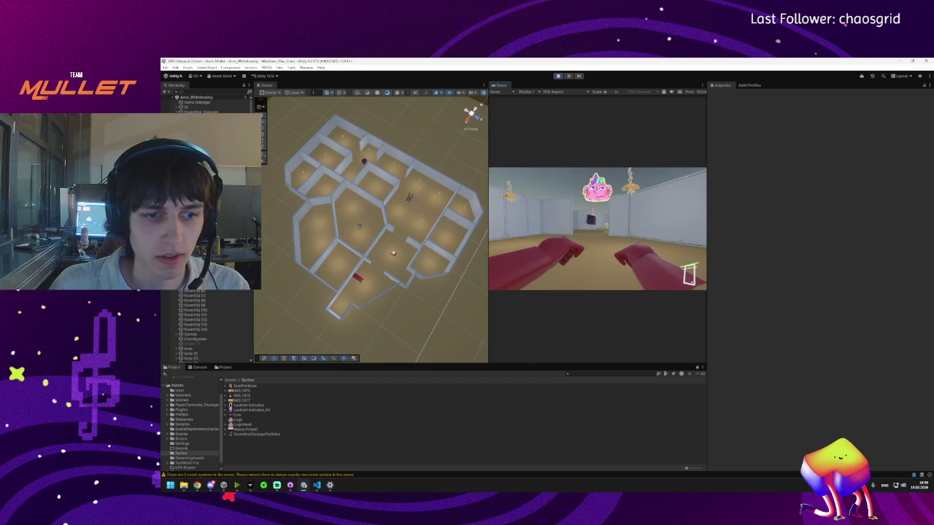
pyautogui.press('super')
pyautogui.click(558, 76)
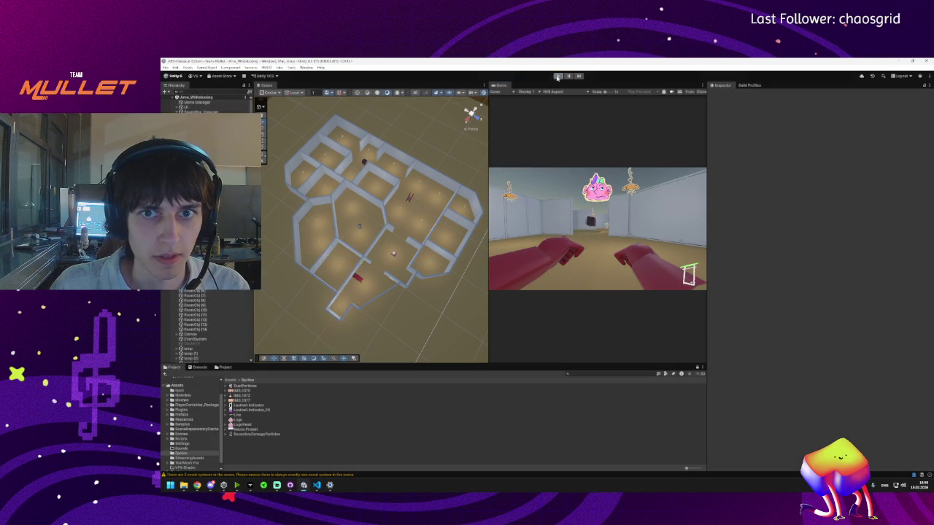
# - Start a new play test, dismiss the 'Die Ersten berichten' report, and walk into the room
pyautogui.click(557, 76)
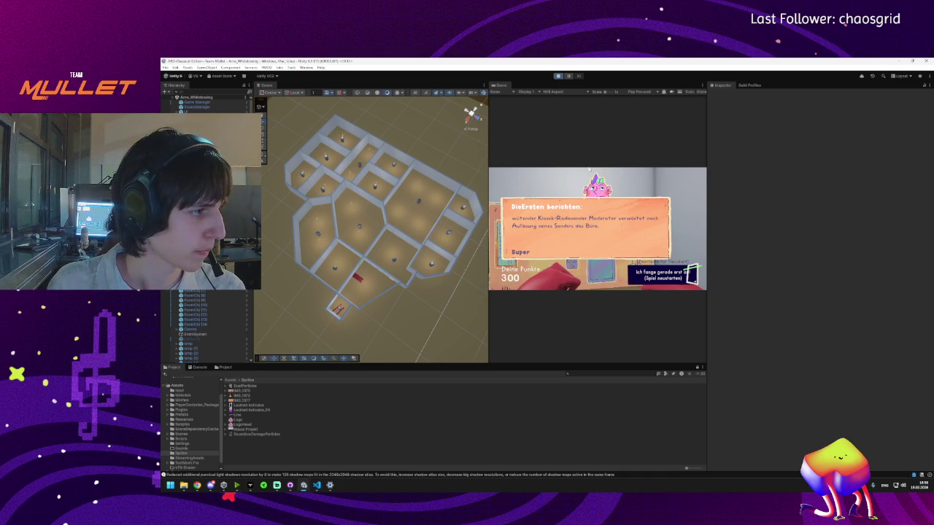
pyautogui.click(590, 169)
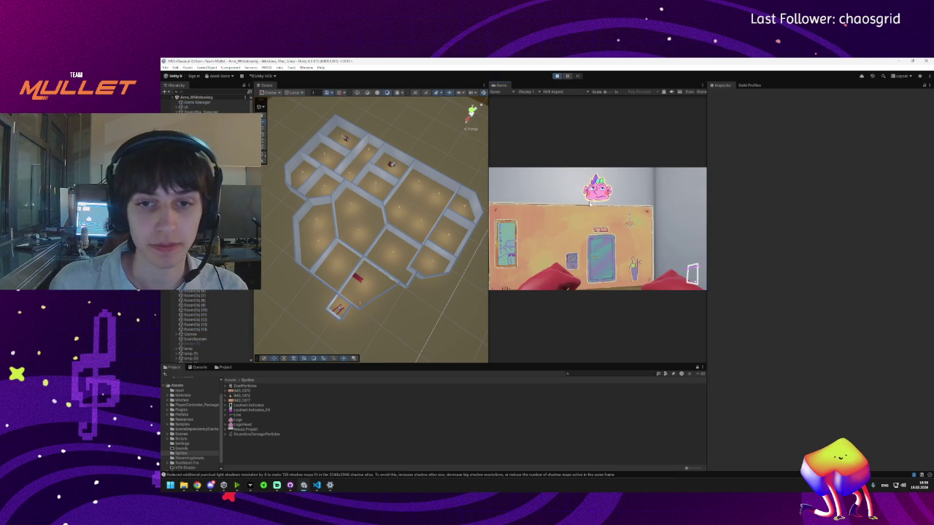
pyautogui.press('w')
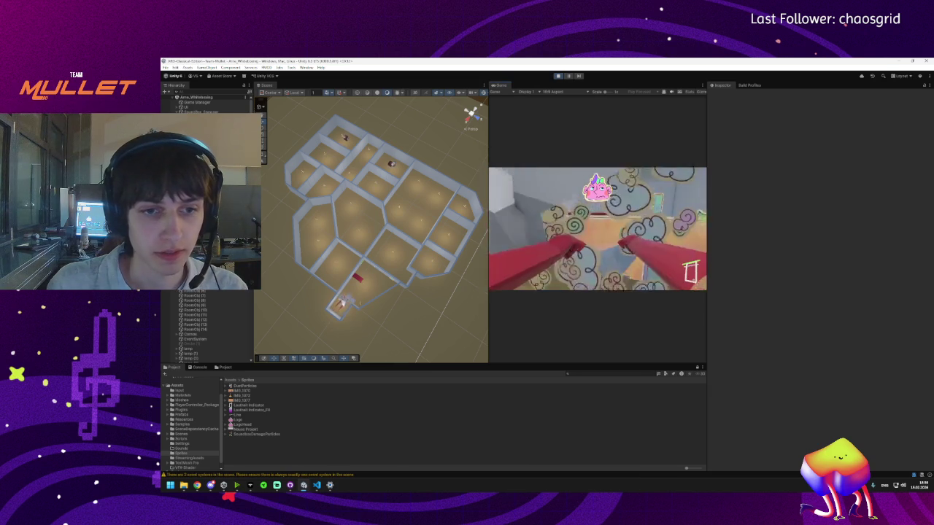
pyautogui.press('w')
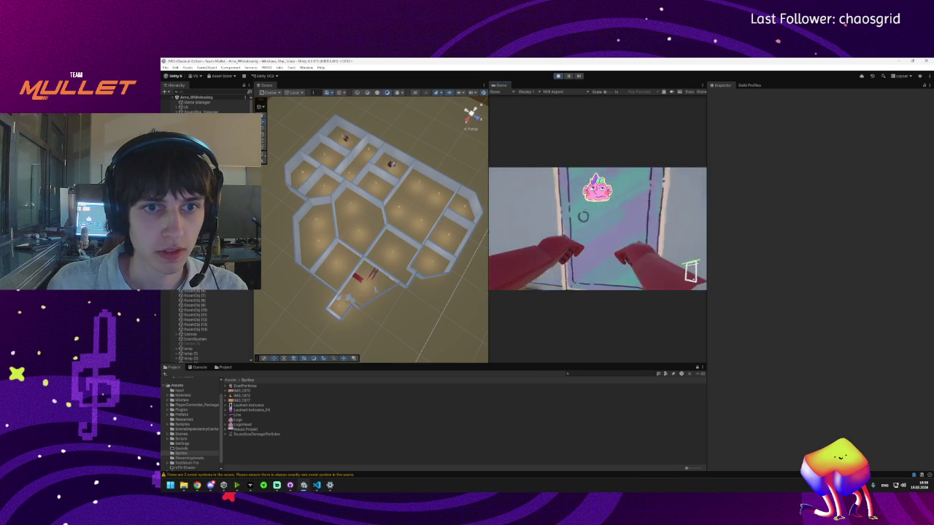
# - Walk the player through the grey corridor into the graffiti-covered room
pyautogui.press('w')
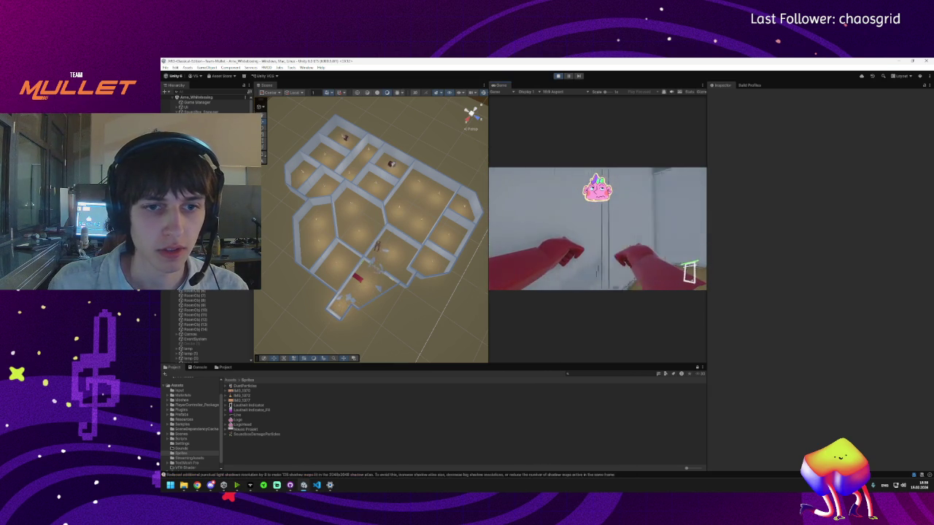
pyautogui.press('w')
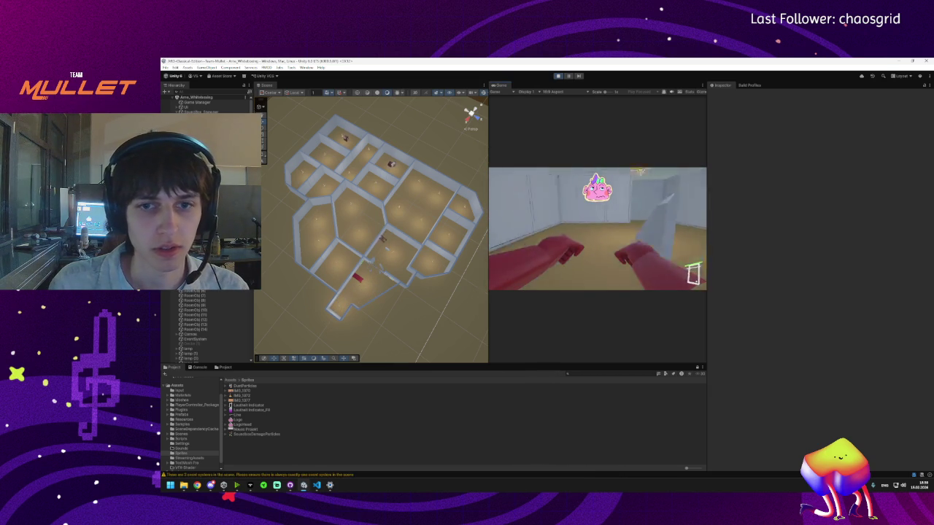
pyautogui.press('w')
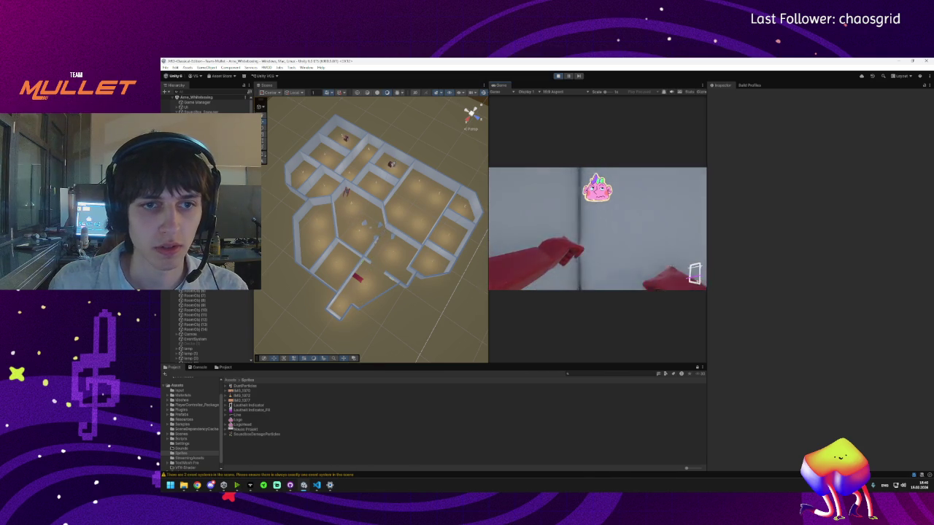
pyautogui.press('w')
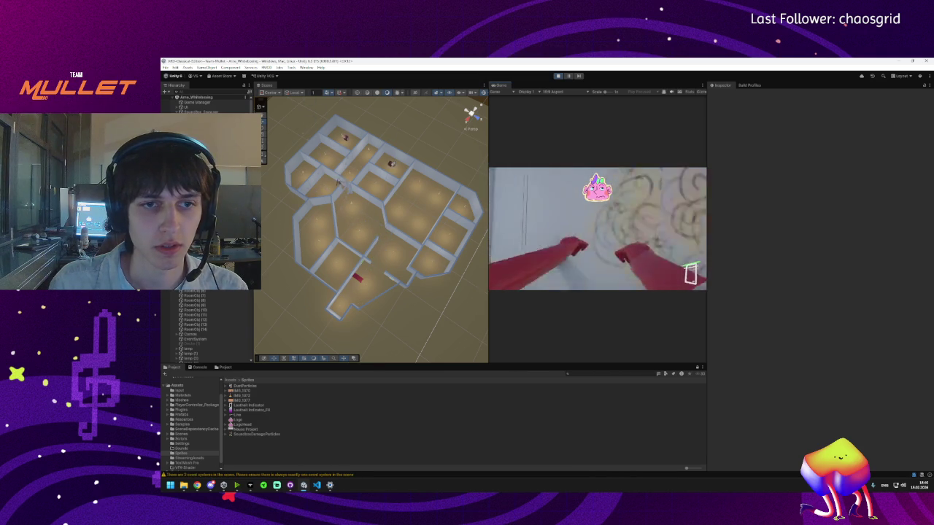
pyautogui.press('w')
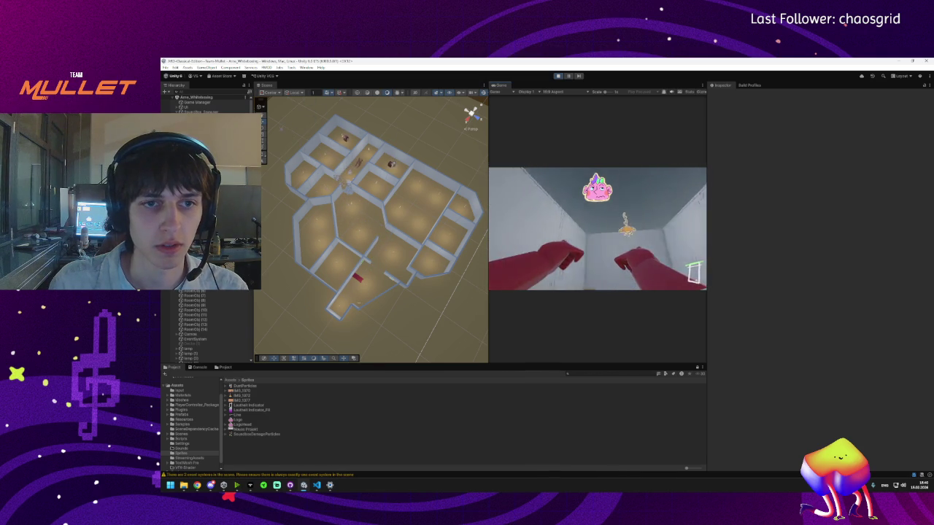
pyautogui.press('w')
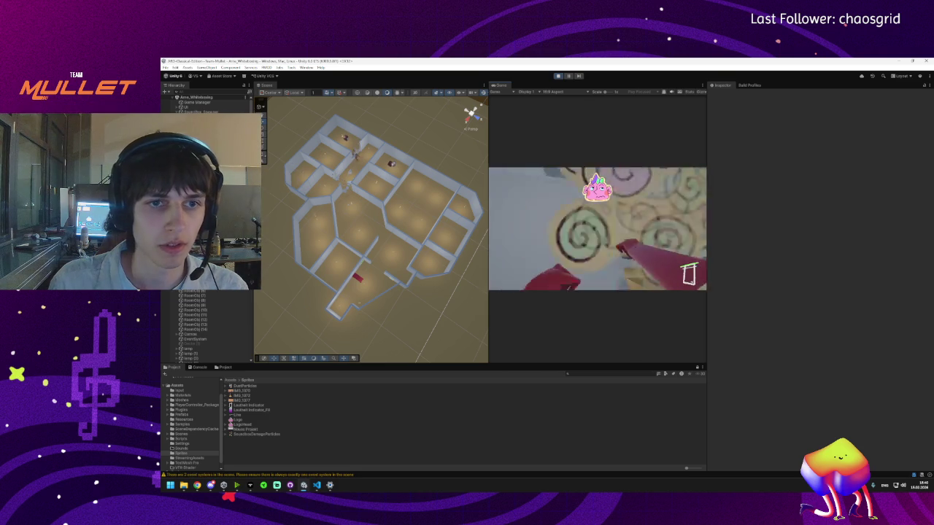
pyautogui.press('w')
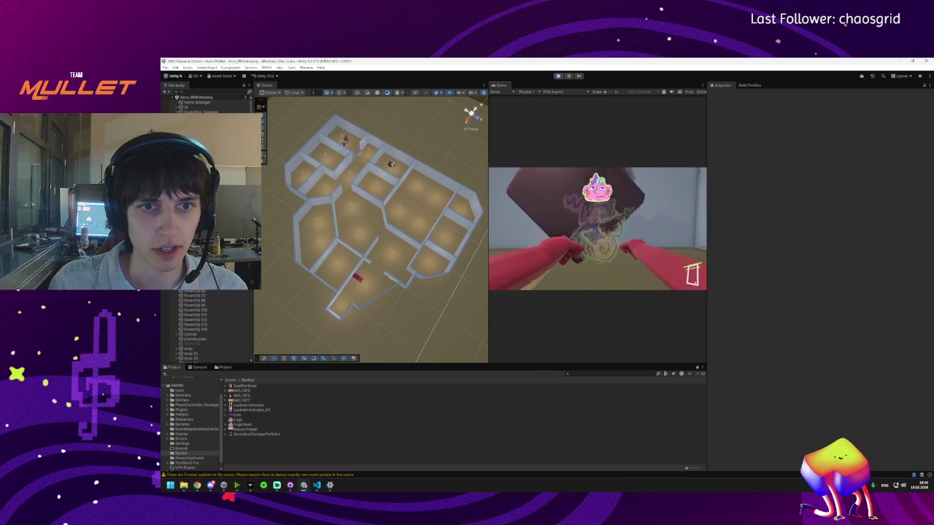
pyautogui.press('super')
pyautogui.press('super')
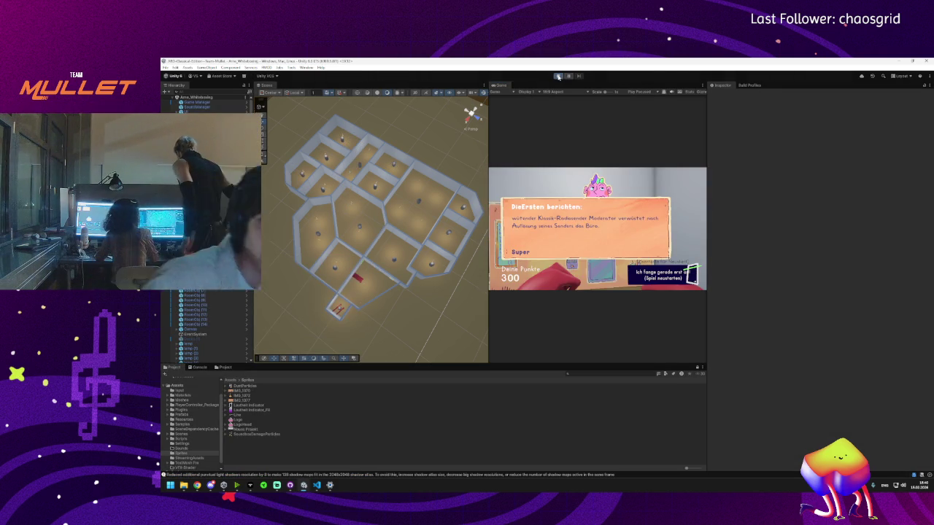
# - Toggle Play mode off and on for a fresh run and close the opening news report
pyautogui.click(558, 76)
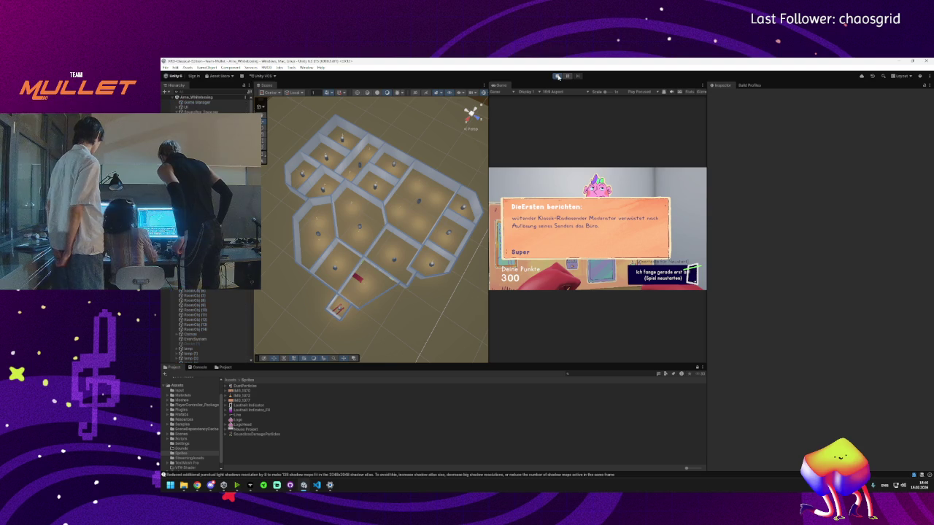
pyautogui.click(558, 76)
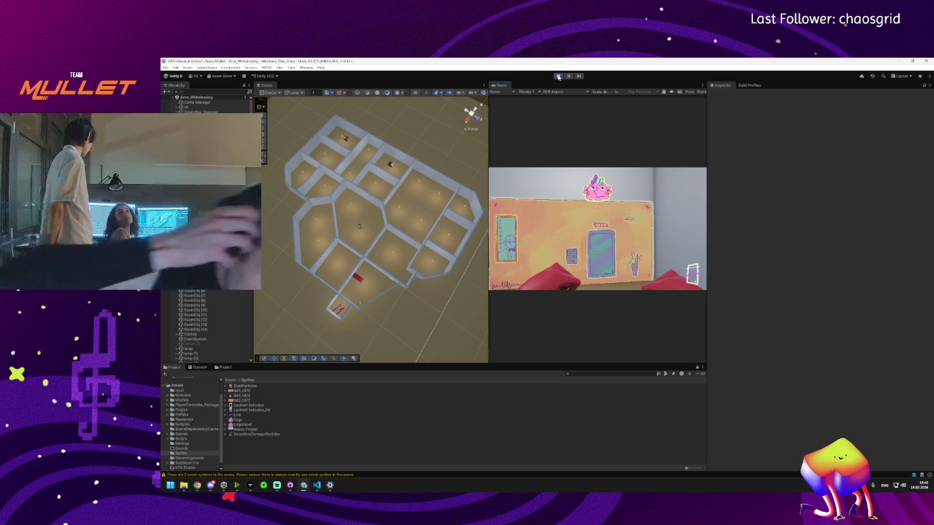
pyautogui.click(558, 76)
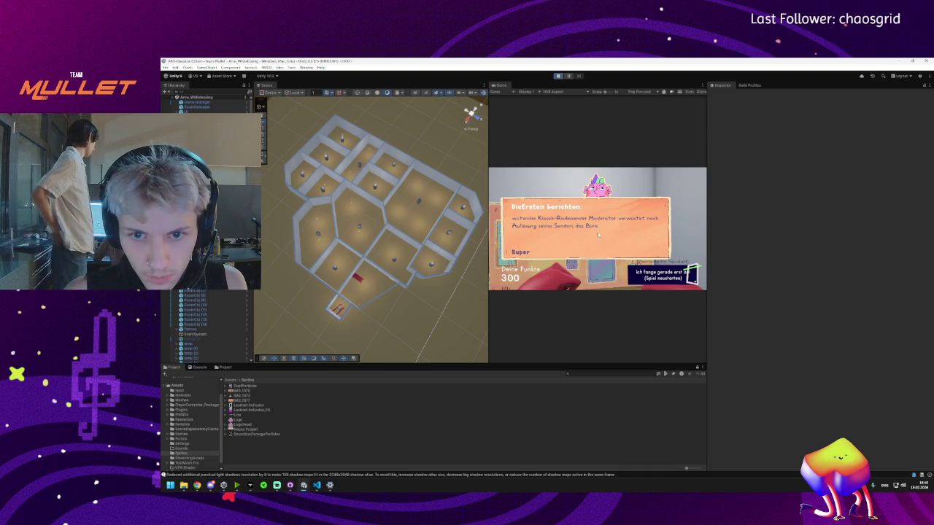
pyautogui.click(655, 278)
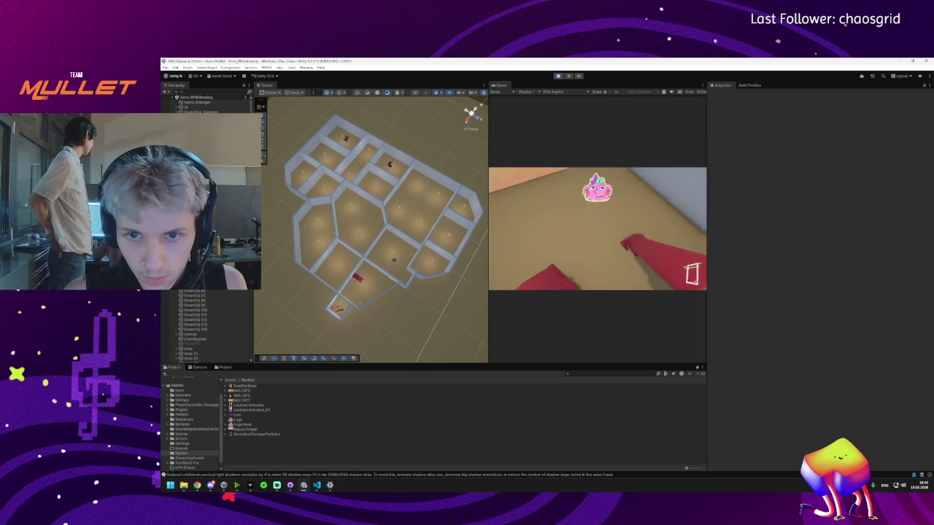
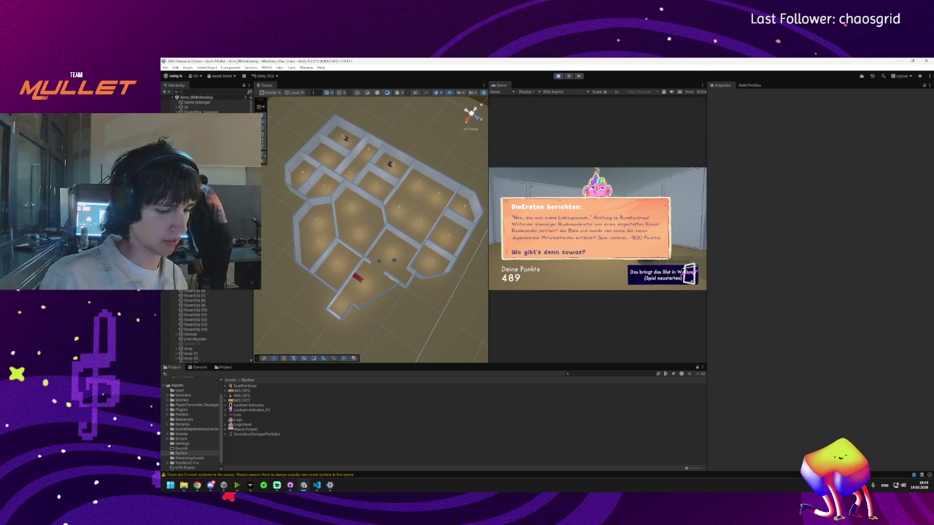
# - Open the system sound options from the Start menu, then dismiss them
pyautogui.press('super')
pyautogui.moveTo(290, 487)
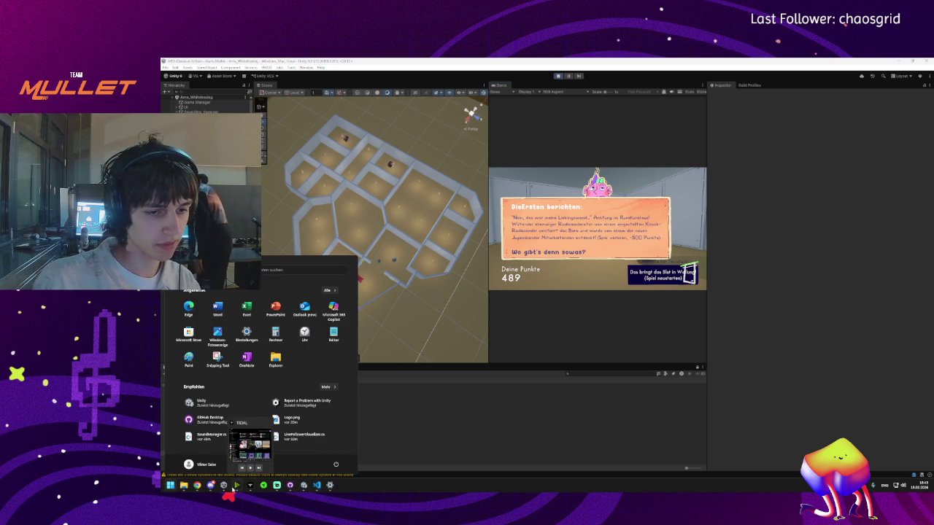
pyautogui.rightClick(902, 486)
pyautogui.click(893, 465)
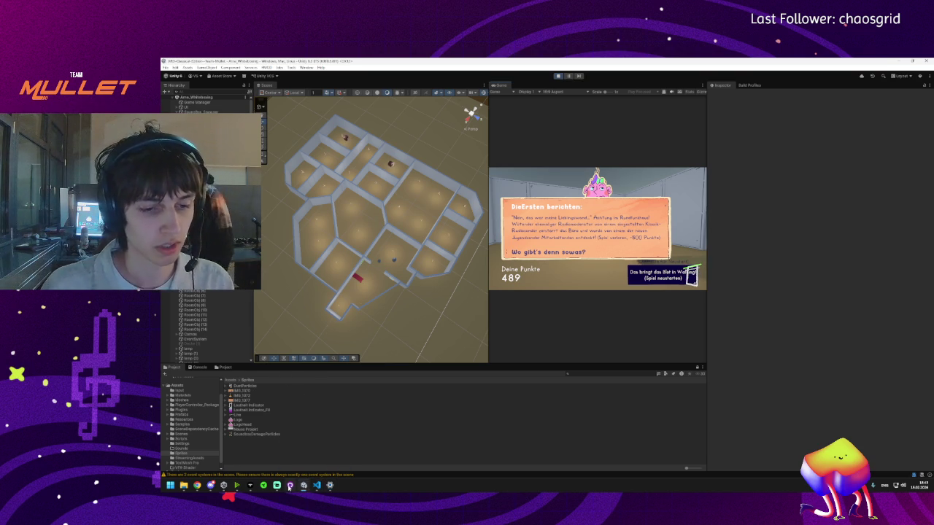
# - Review the WaitForSeconds(2f) delay on line 174 of SoundBoxSpawner.cs, then return to Unity
pyautogui.click(290, 486)
pyautogui.click(304, 486)
pyautogui.click(317, 486)
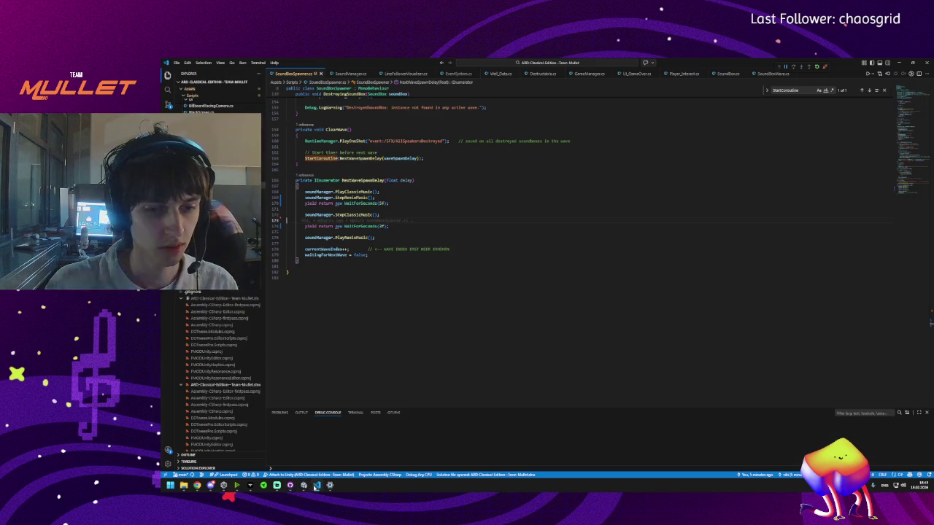
pyautogui.click(408, 225)
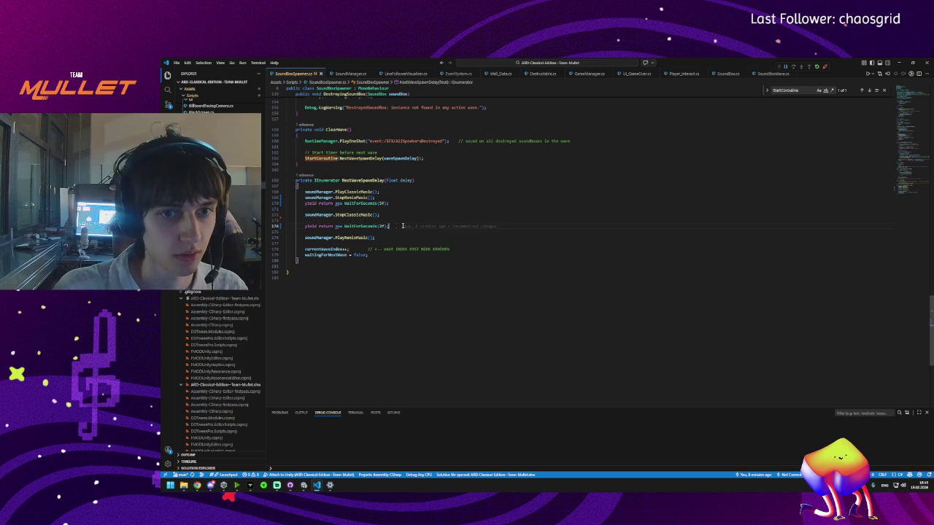
pyautogui.click(405, 180)
pyautogui.click(403, 226)
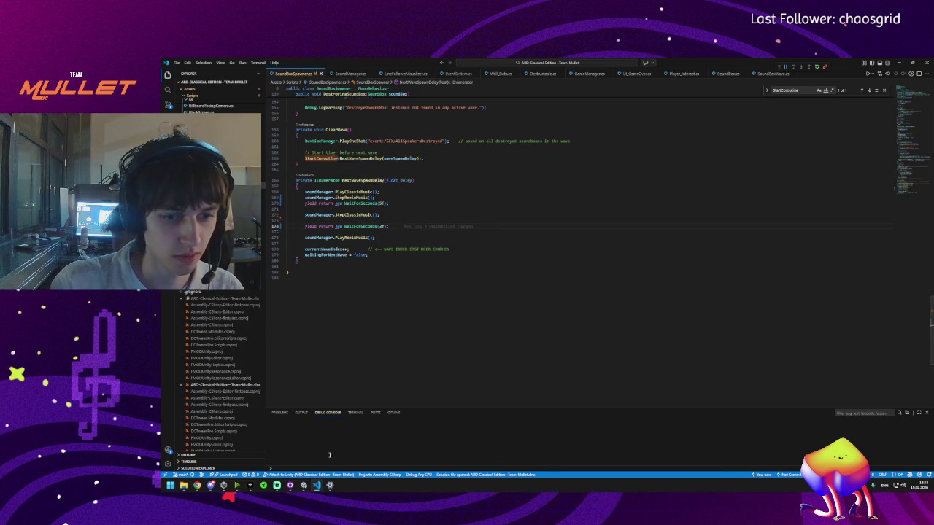
pyautogui.moveTo(307, 493)
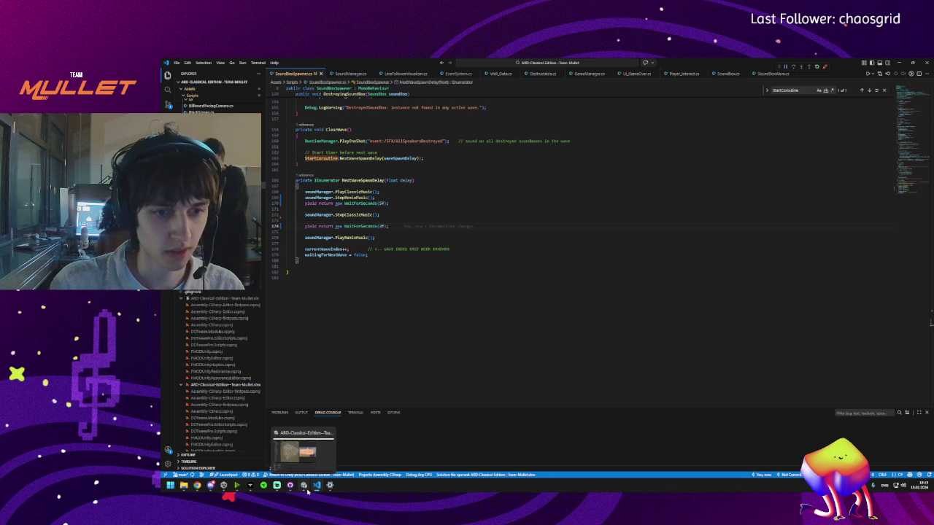
pyautogui.click(307, 491)
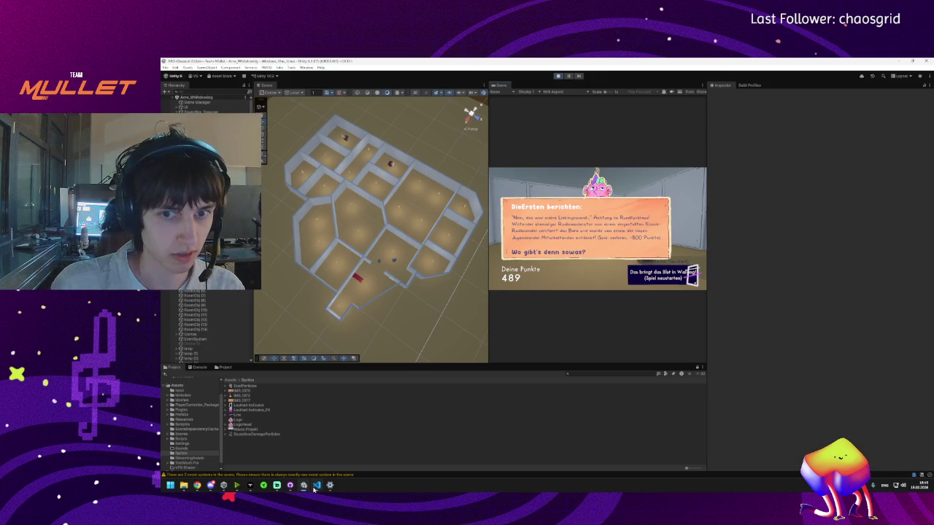
pyautogui.moveTo(315, 490)
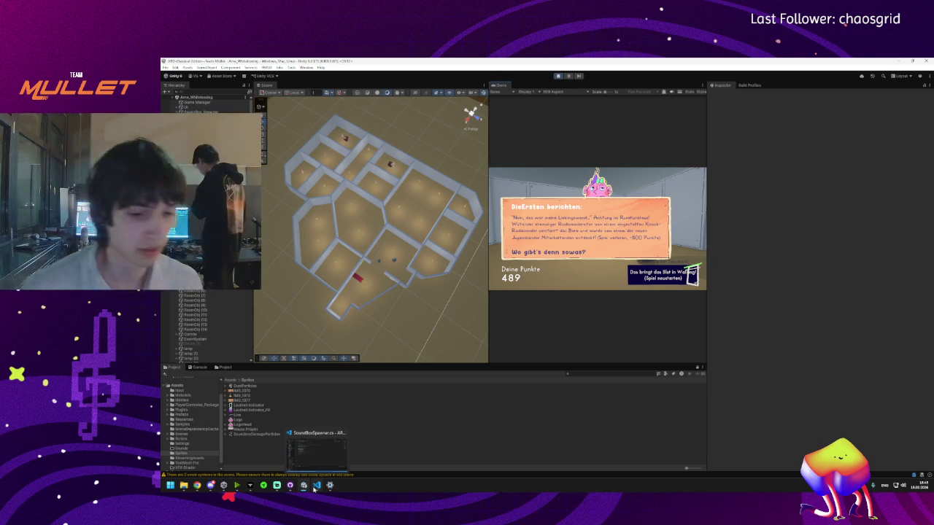
# - Commit the SoundBoxSpawner.cs change to main as 'soundbox spawner'
pyautogui.click(290, 486)
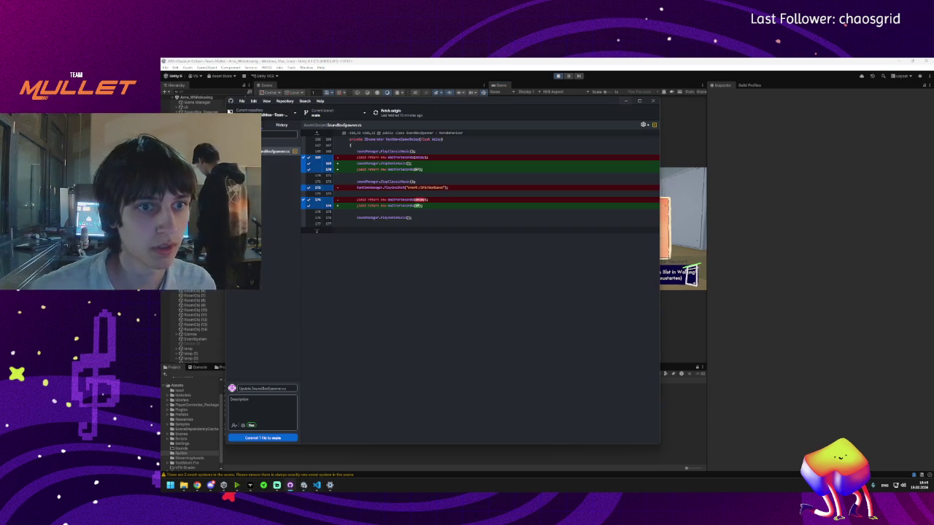
pyautogui.click(253, 389)
pyautogui.write('soundbox spawner')
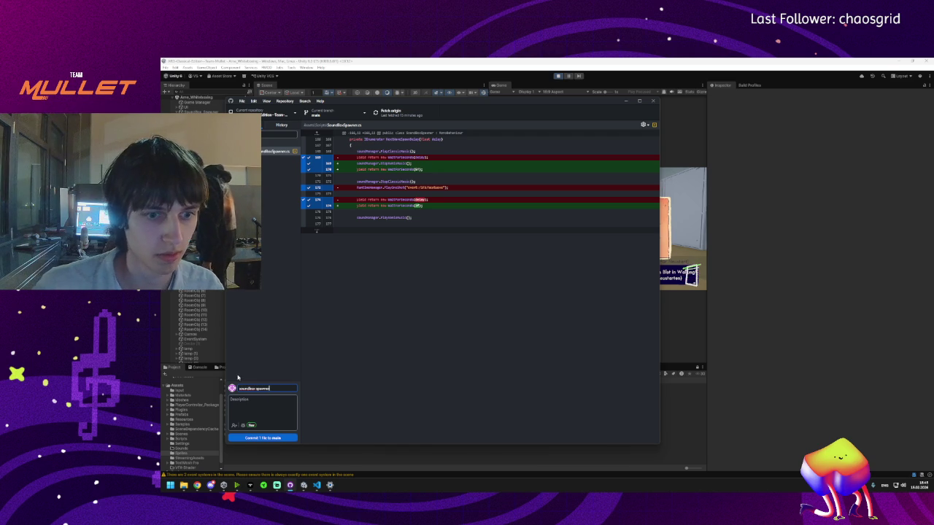
pyautogui.click(270, 439)
# - Fetch and pull from origin, then dismiss the merge-failure error
pyautogui.click(432, 113)
pyautogui.click(427, 125)
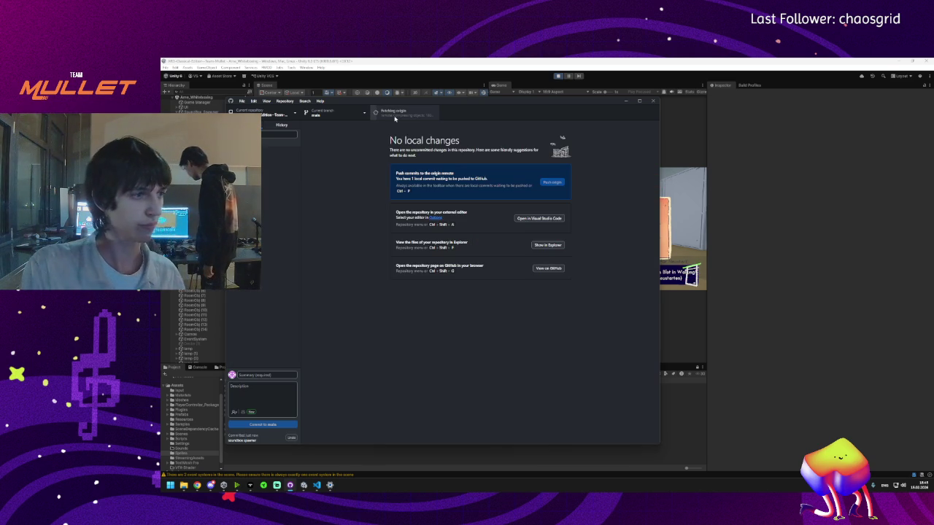
pyautogui.click(414, 114)
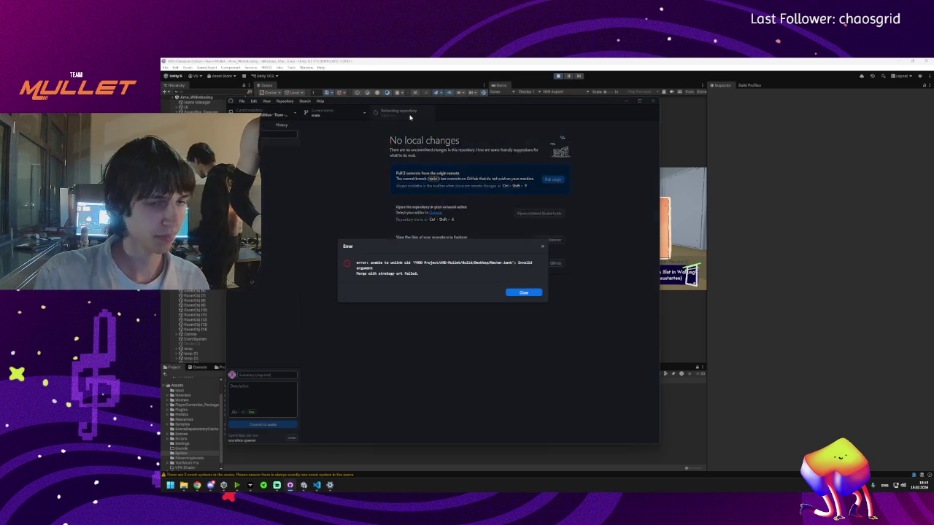
pyautogui.click(523, 292)
# - Retry the pull, dismiss the untracked-files error, and view the changed files' diffs
pyautogui.click(407, 116)
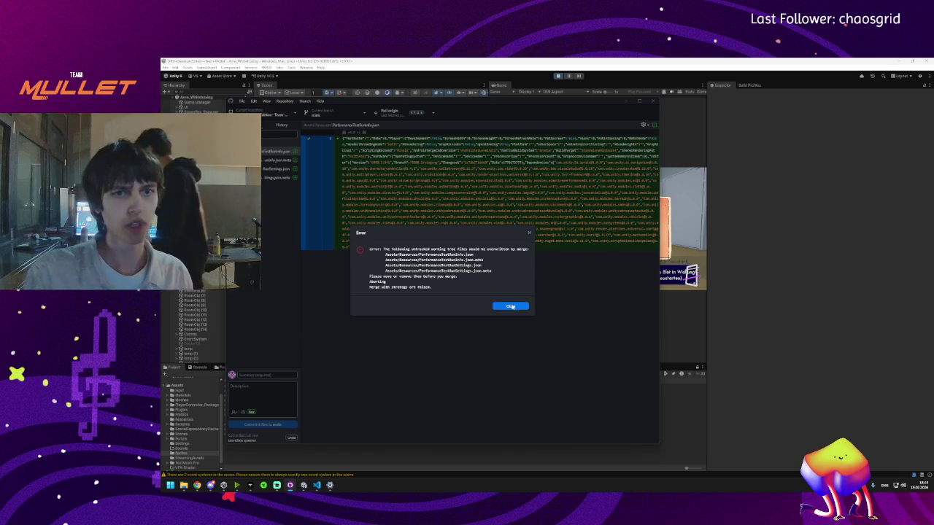
pyautogui.click(511, 307)
pyautogui.click(271, 170)
pyautogui.press('Down')
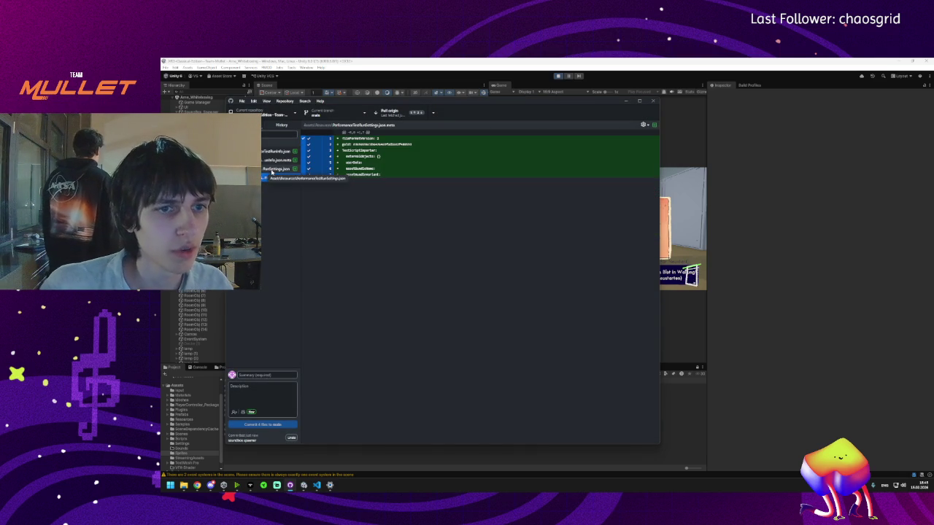
# - Start discarding all four changed files, cancel, and widen the list to read file names
pyautogui.hotkey('ctrl', 'a')
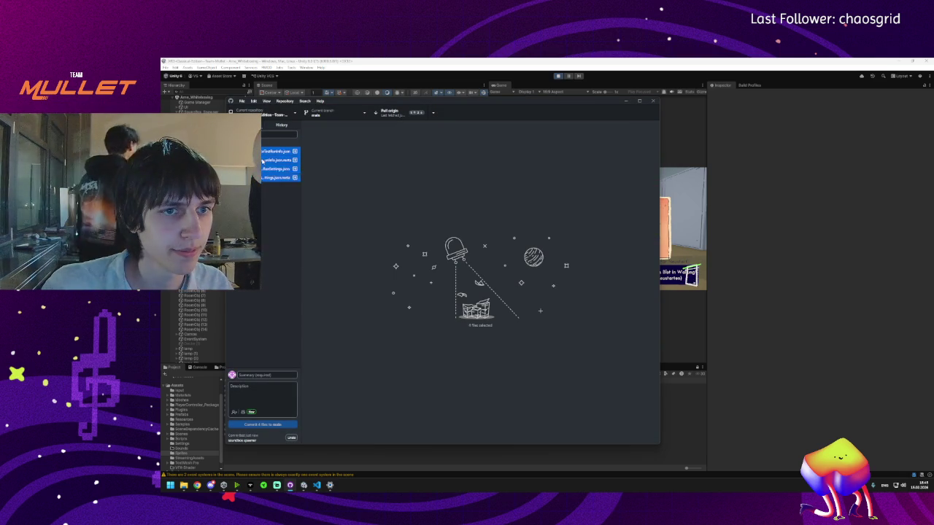
pyautogui.rightClick(261, 160)
pyautogui.click(292, 241)
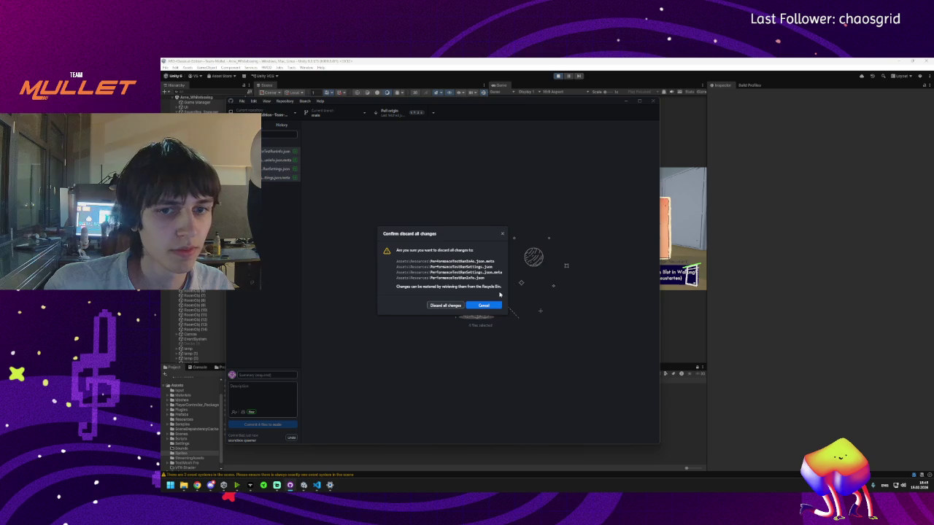
pyautogui.click(453, 307)
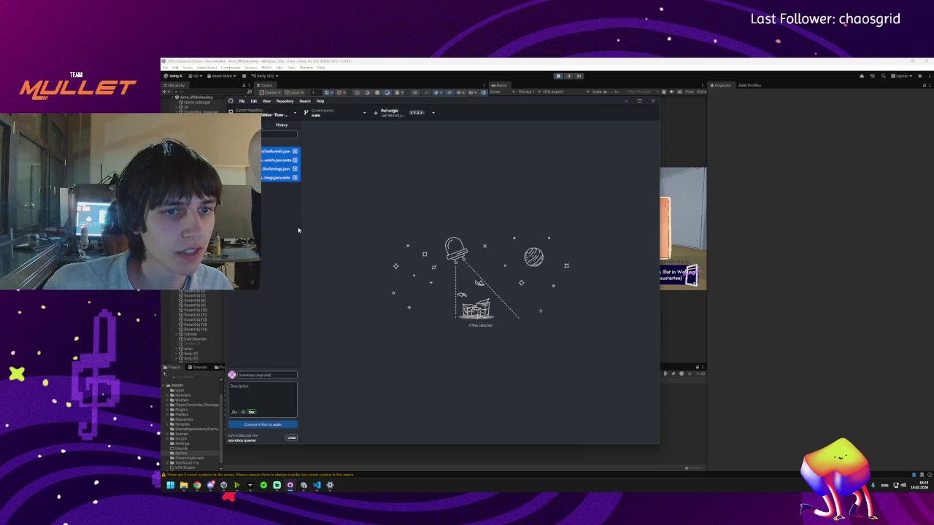
pyautogui.moveTo(300, 228); pyautogui.dragTo(401, 246)
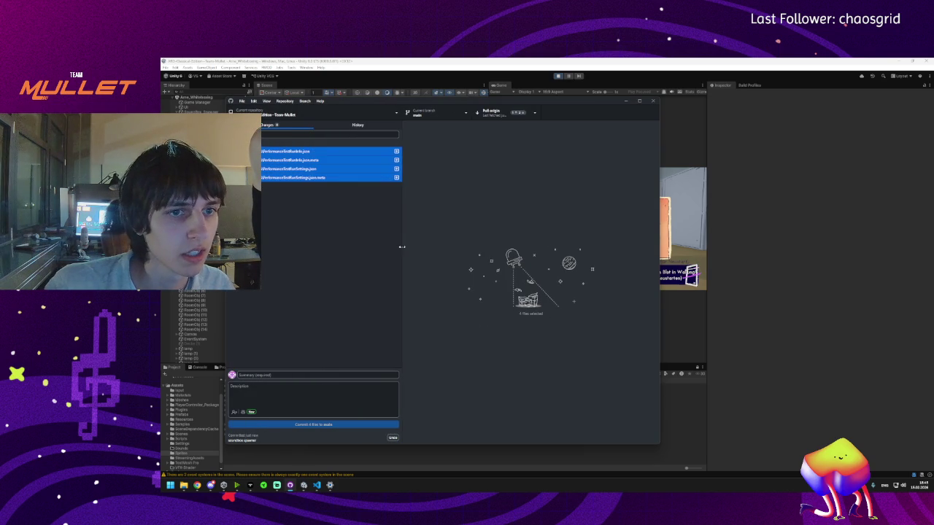
# - Discard the changes to all four PerformanceTestRun files
pyautogui.click(316, 169)
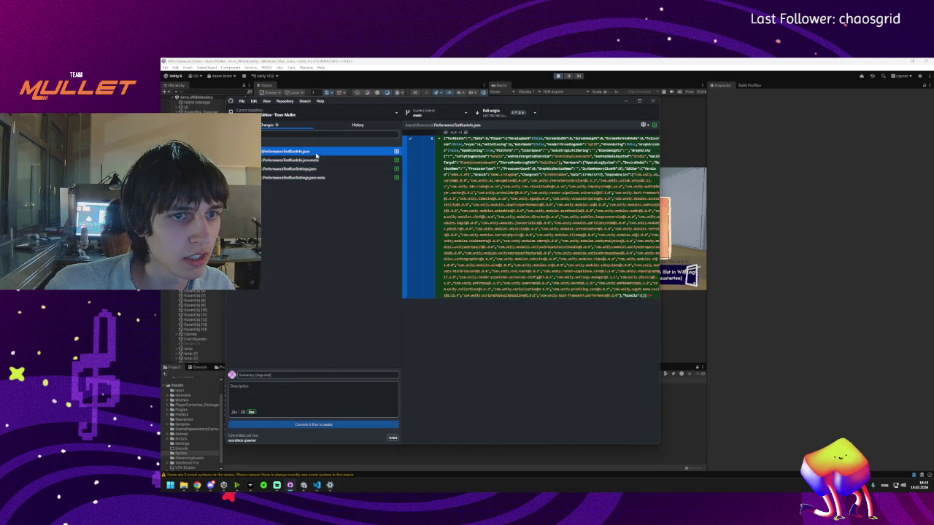
pyautogui.keyDown('shift'); pyautogui.click(317, 151); pyautogui.keyUp('shift')
pyautogui.keyDown('shift'); pyautogui.click(312, 178); pyautogui.keyUp('shift')
pyautogui.rightClick(304, 169)
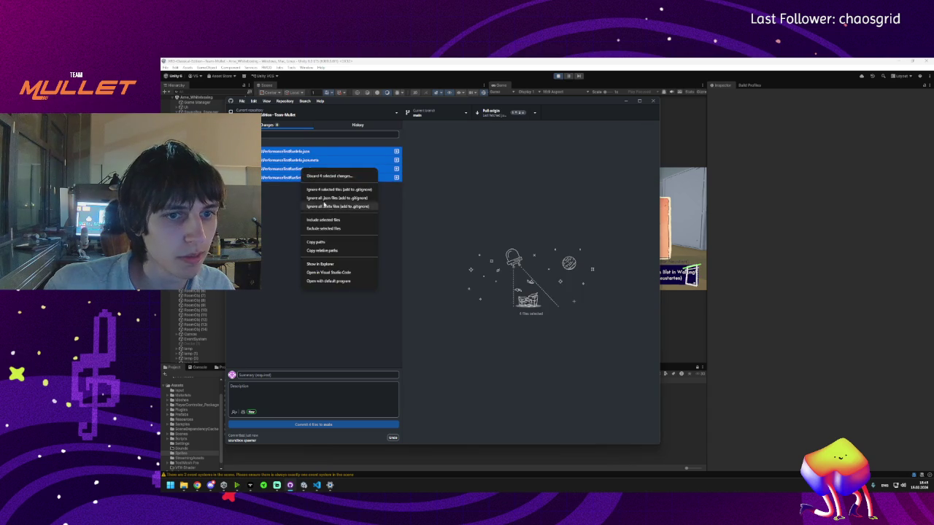
pyautogui.click(336, 176)
pyautogui.click(455, 307)
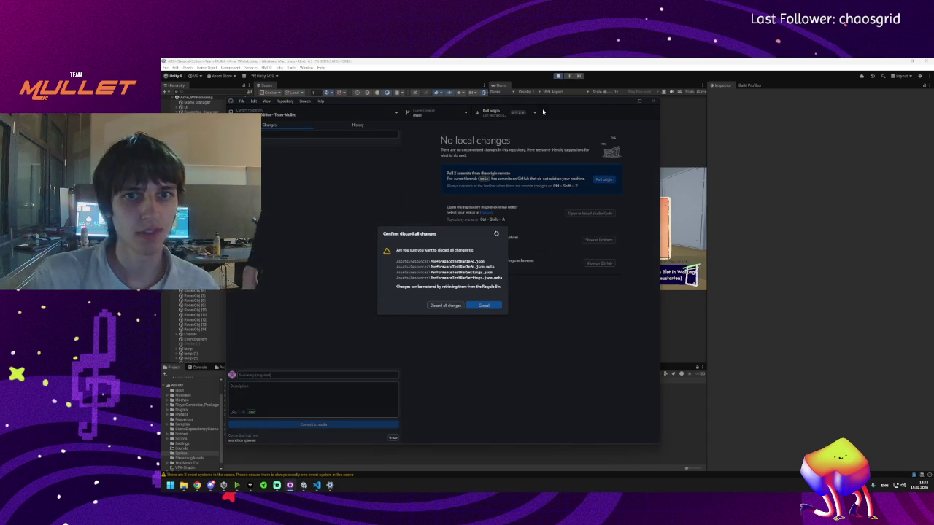
# - Fetch and pull from origin, dismissing the dialog that follows
pyautogui.click(533, 114)
pyautogui.click(501, 129)
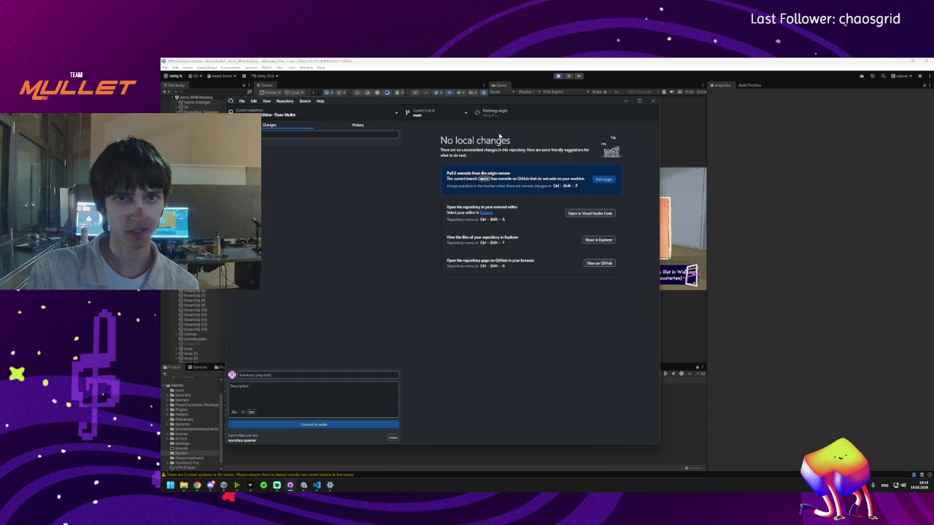
pyautogui.click(481, 119)
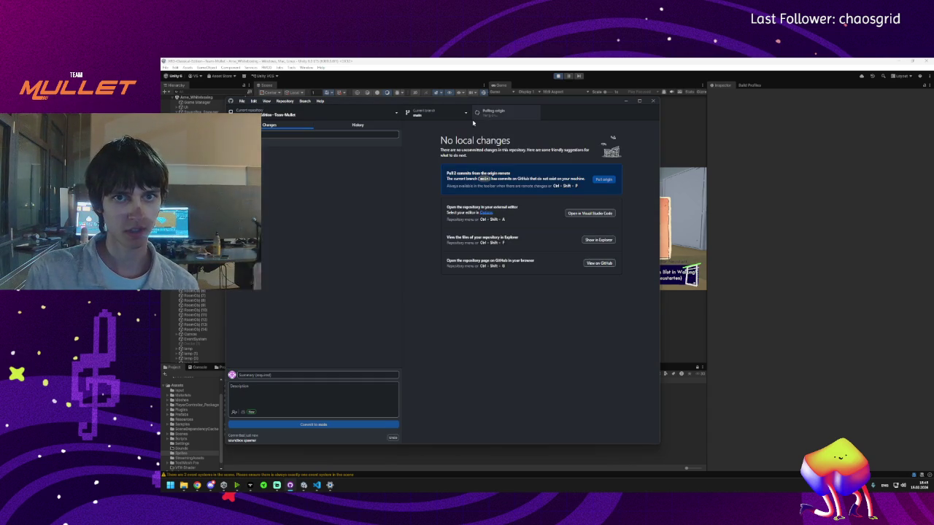
pyautogui.click(519, 291)
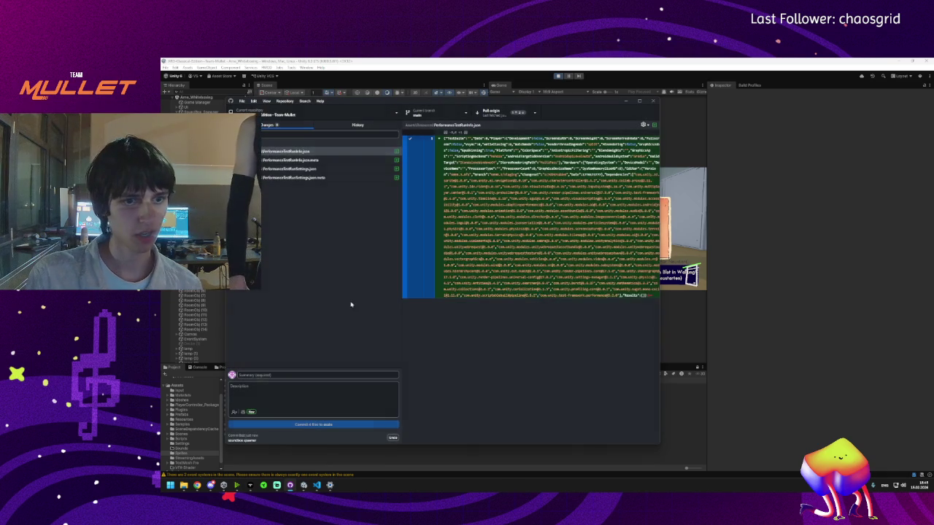
# - Commit the four reappeared files as '4', retry the pull, then return to Unity
pyautogui.click(299, 423)
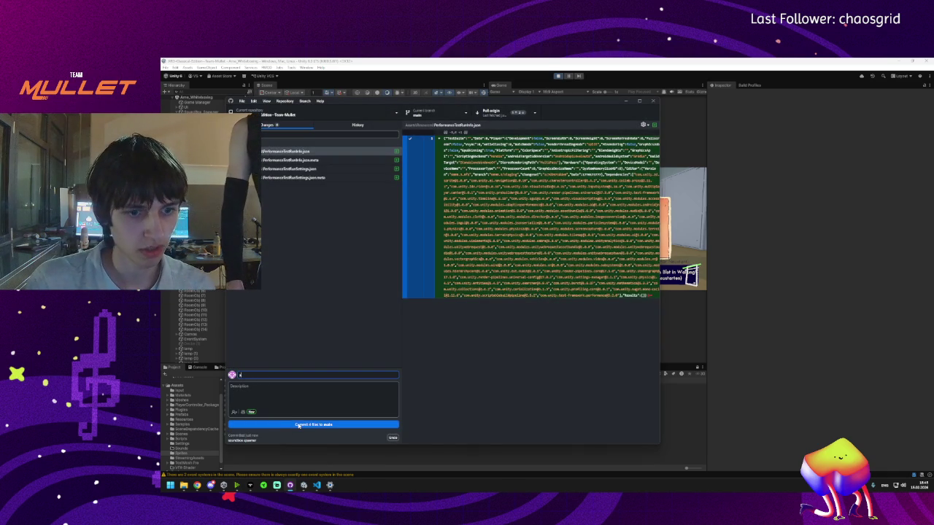
pyautogui.click(531, 113)
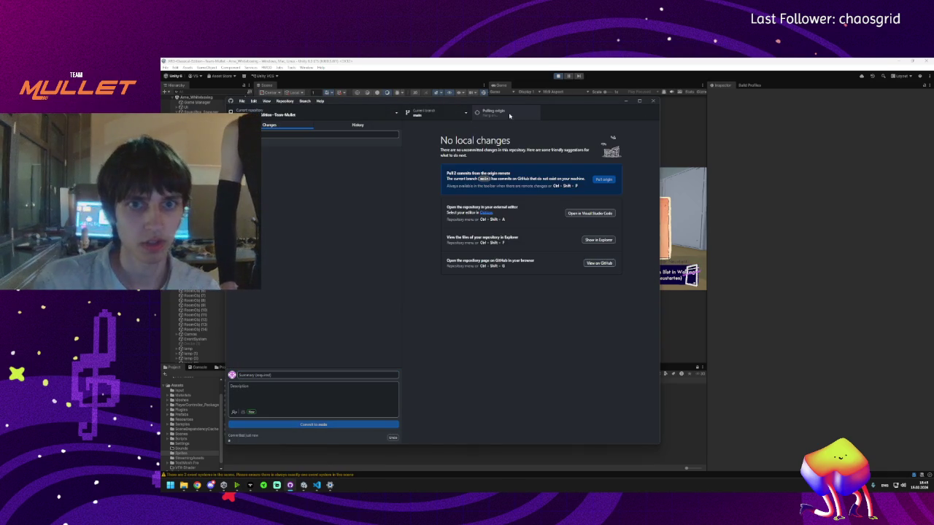
pyautogui.click(513, 293)
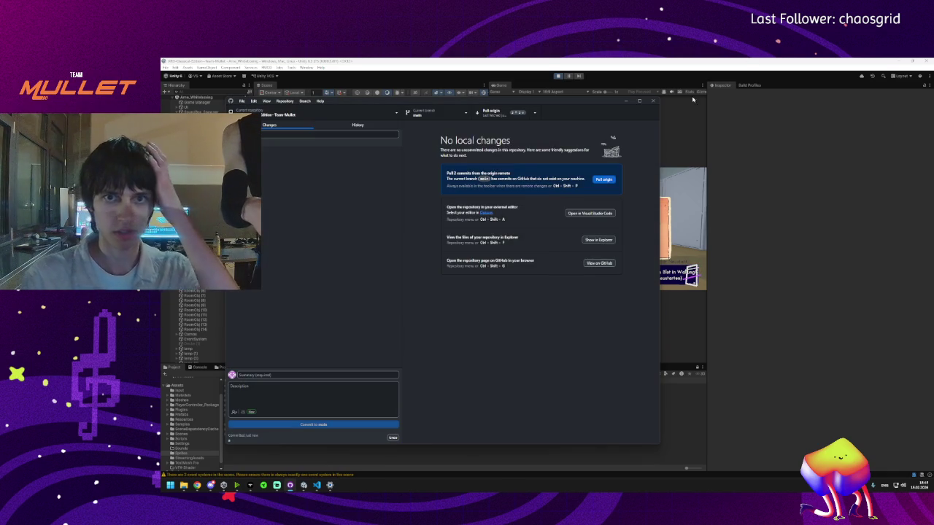
pyautogui.click(710, 217)
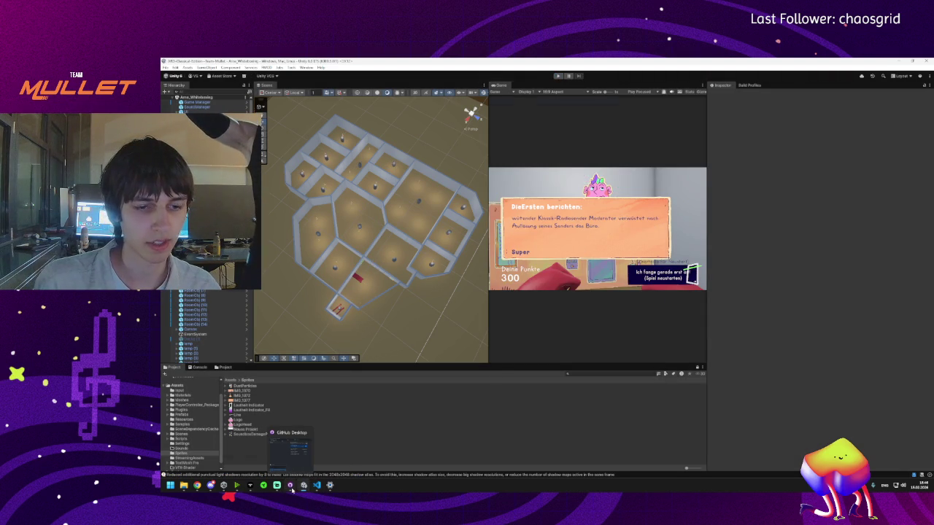
# - Undo the latest commit from the repository's History list
pyautogui.click(289, 486)
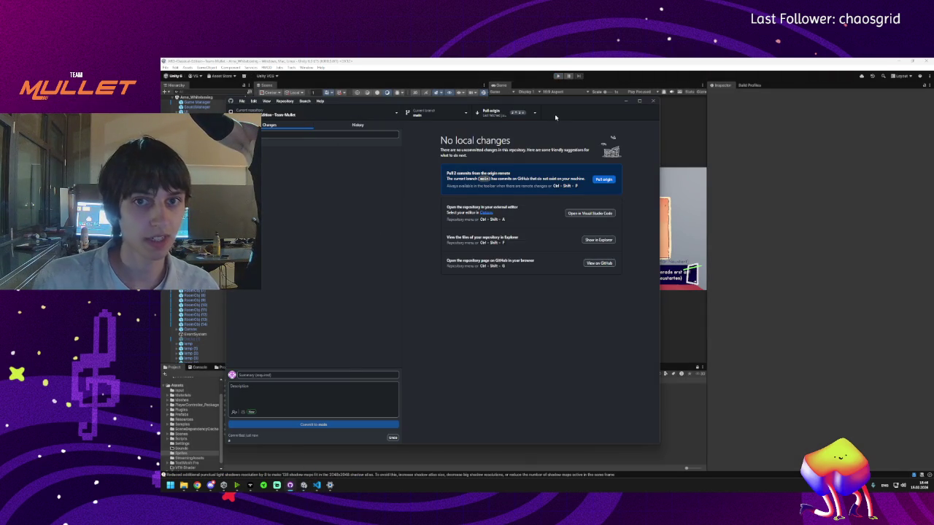
pyautogui.click(357, 125)
pyautogui.click(264, 150)
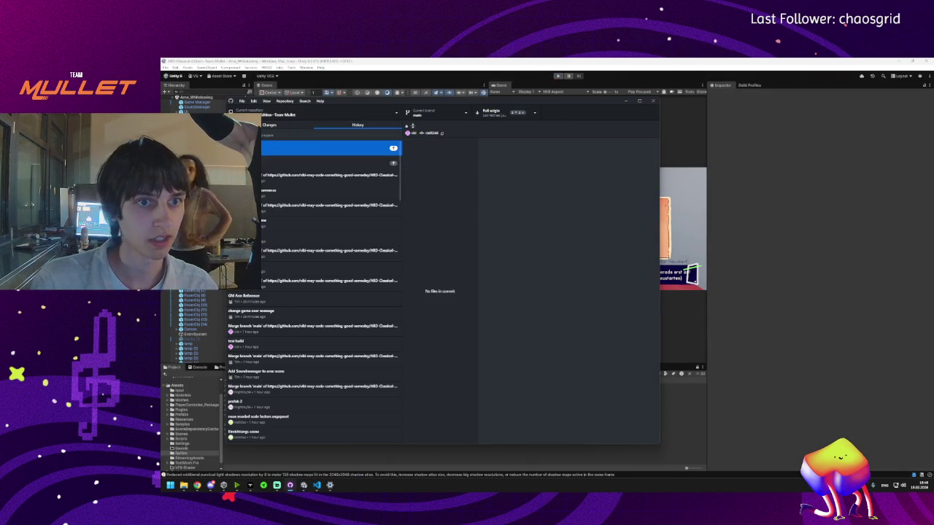
pyautogui.rightClick(264, 150)
pyautogui.click(286, 165)
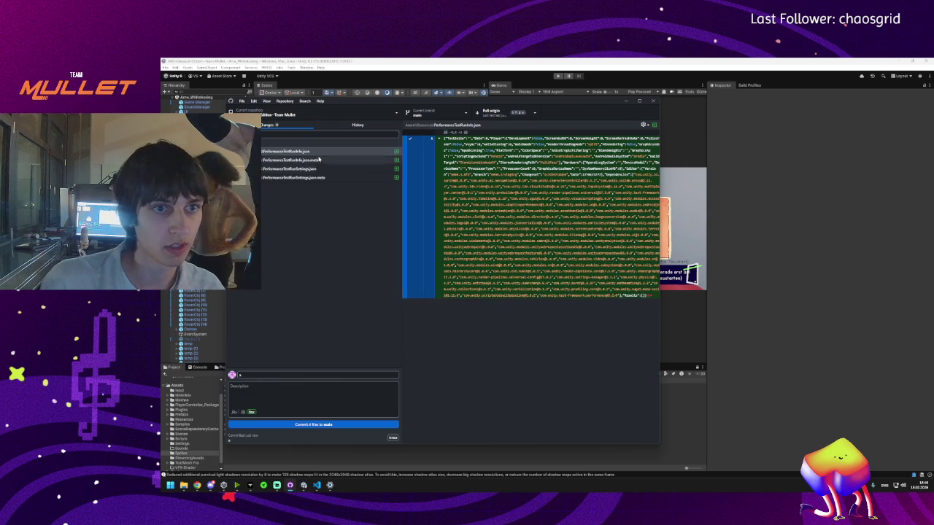
# - Discard all four local file changes
pyautogui.keyDown('shift'); pyautogui.click(285, 177); pyautogui.keyUp('shift')
pyautogui.rightClick(285, 163)
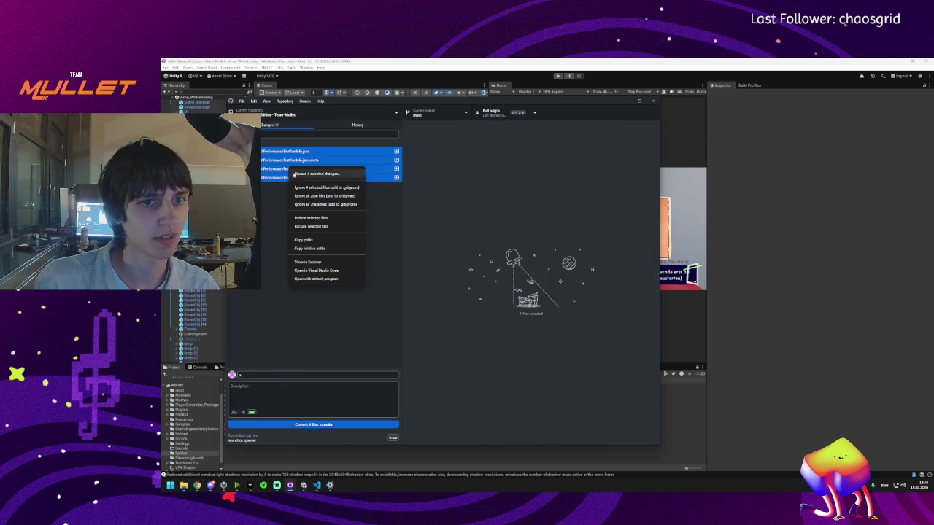
pyautogui.click(307, 173)
pyautogui.click(445, 305)
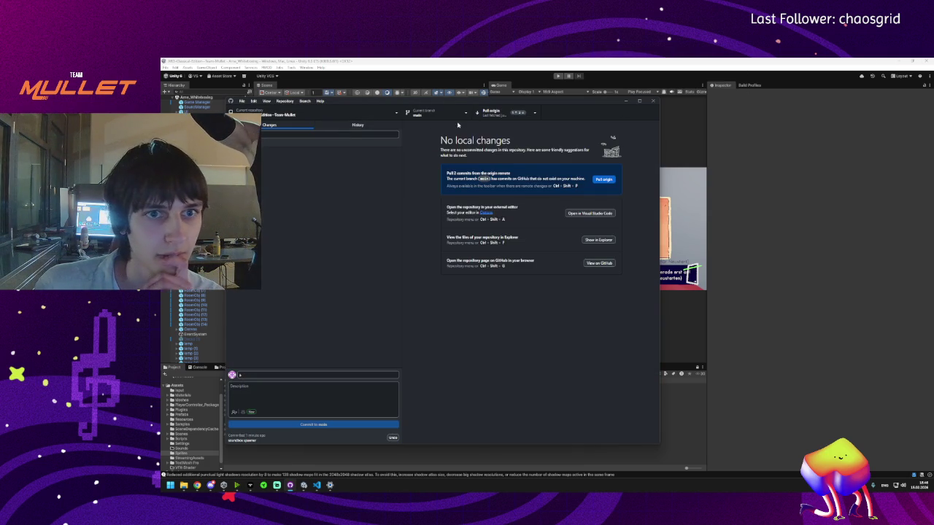
# - Fetch from origin, check the commit history, and return to Unity
pyautogui.click(538, 116)
pyautogui.click(500, 124)
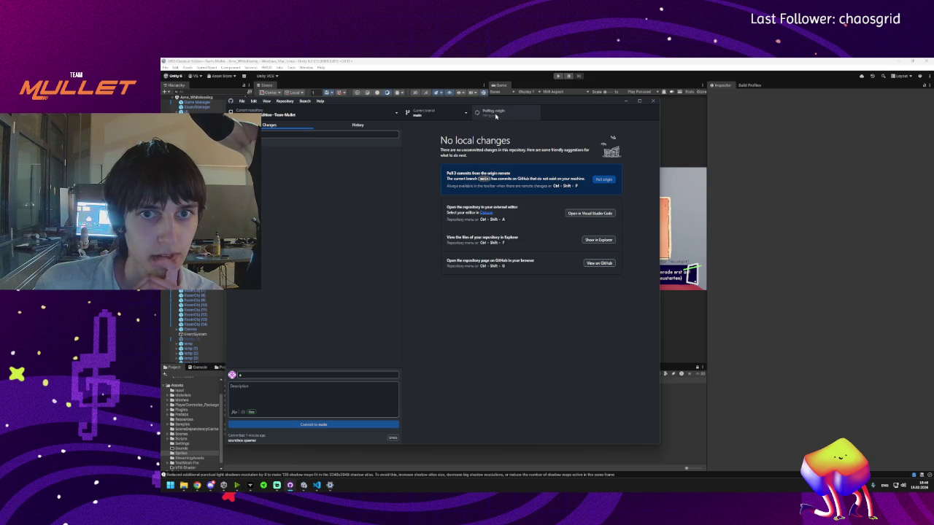
pyautogui.click(347, 127)
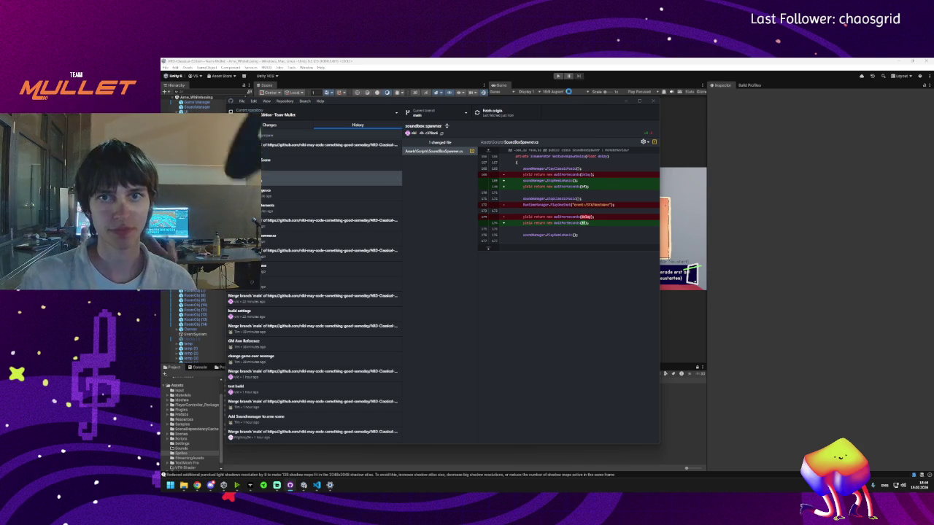
pyautogui.click(625, 102)
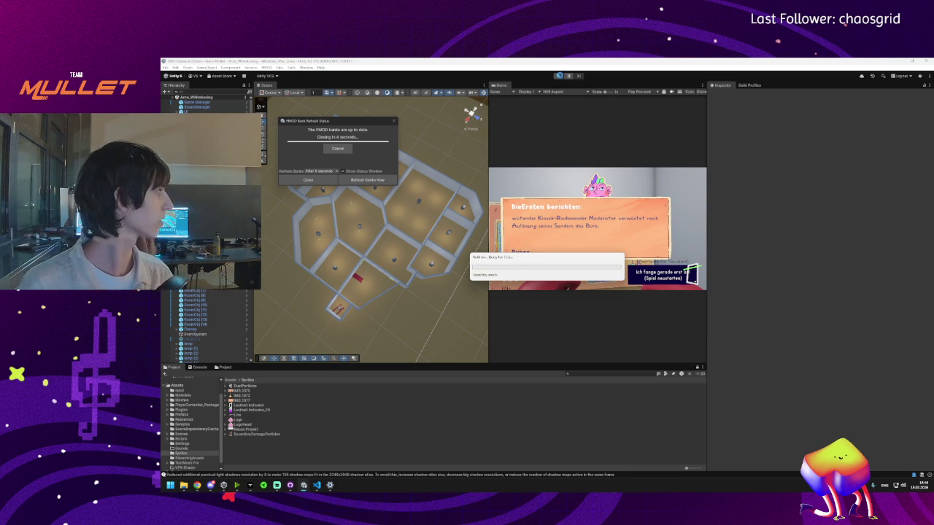
# - Pull the two new commits from origin in GitHub Desktop
pyautogui.click(560, 76)
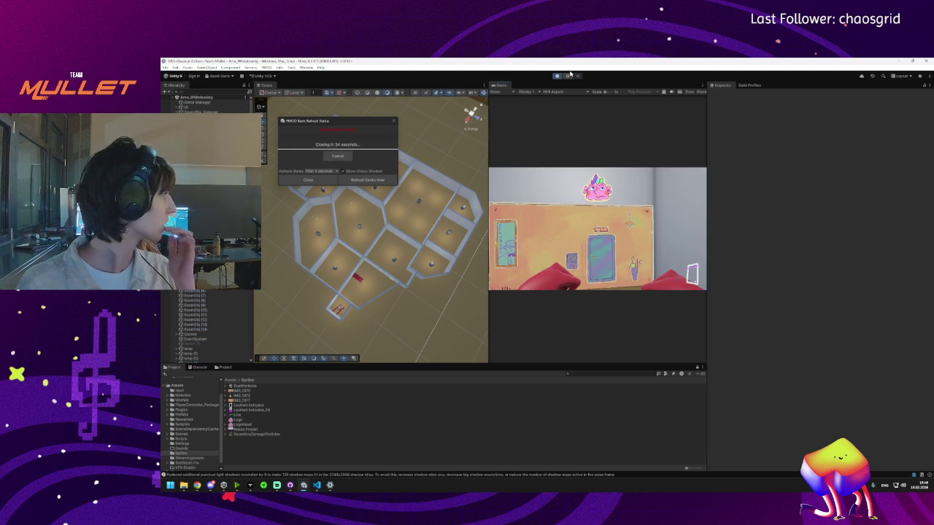
pyautogui.click(290, 486)
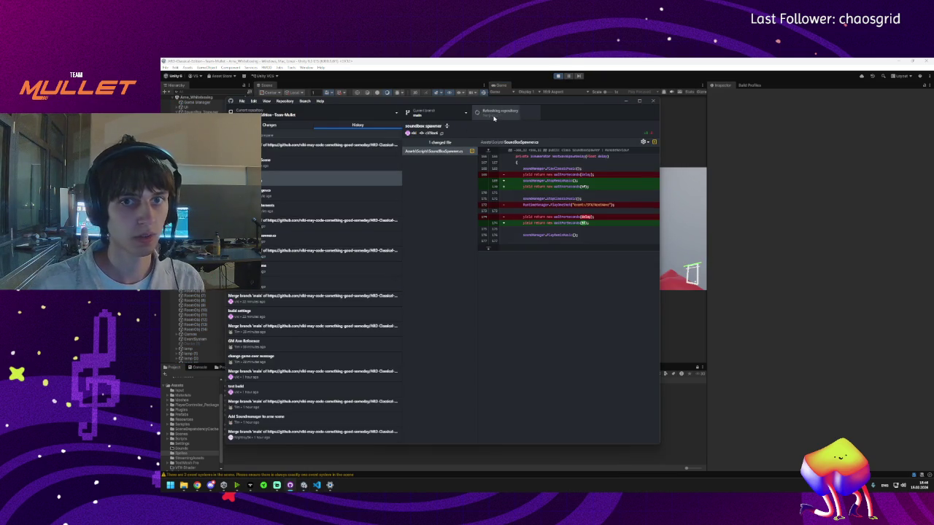
pyautogui.click(561, 76)
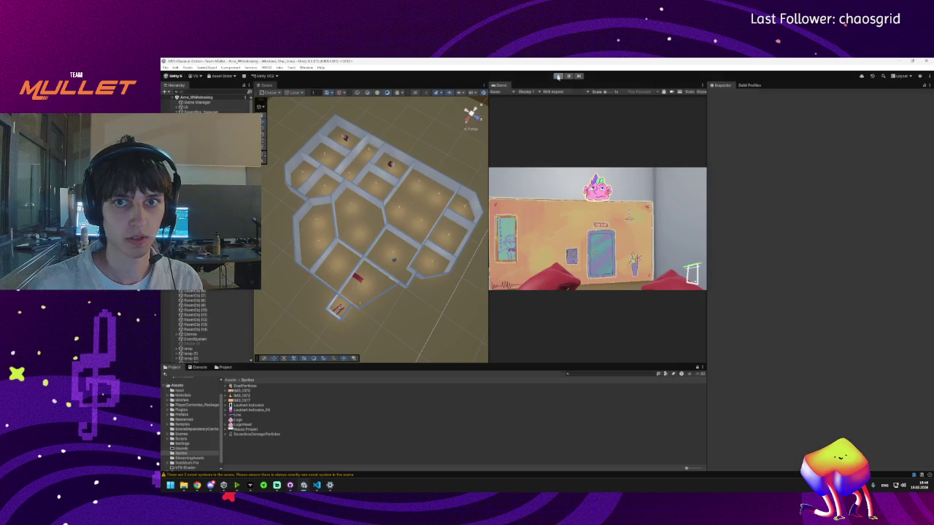
pyautogui.click(289, 486)
pyautogui.click(502, 113)
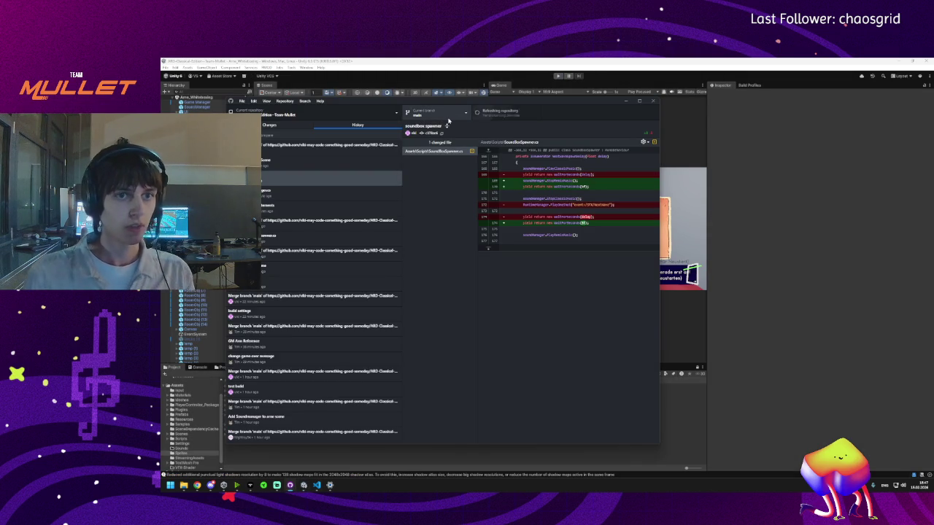
# - Back in Unity, reload the scene changed on disk and start Play mode
pyautogui.click(624, 106)
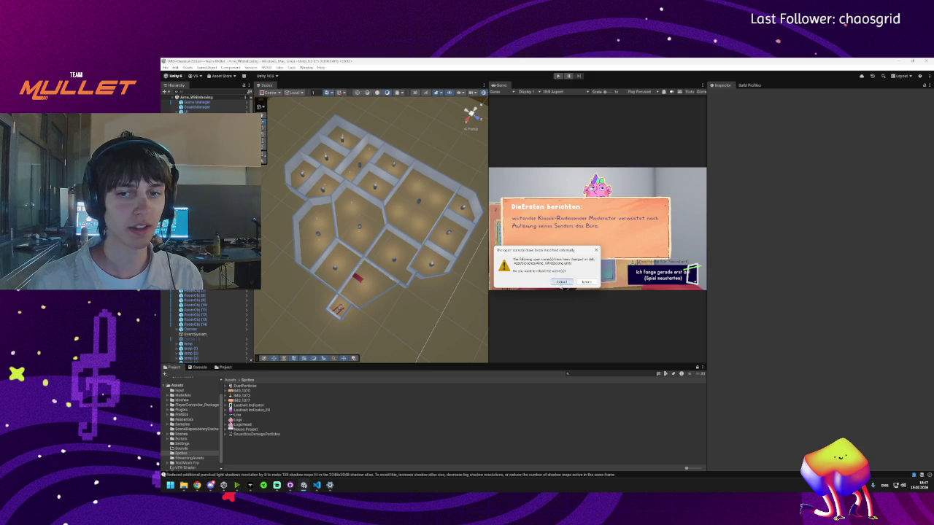
pyautogui.click(561, 281)
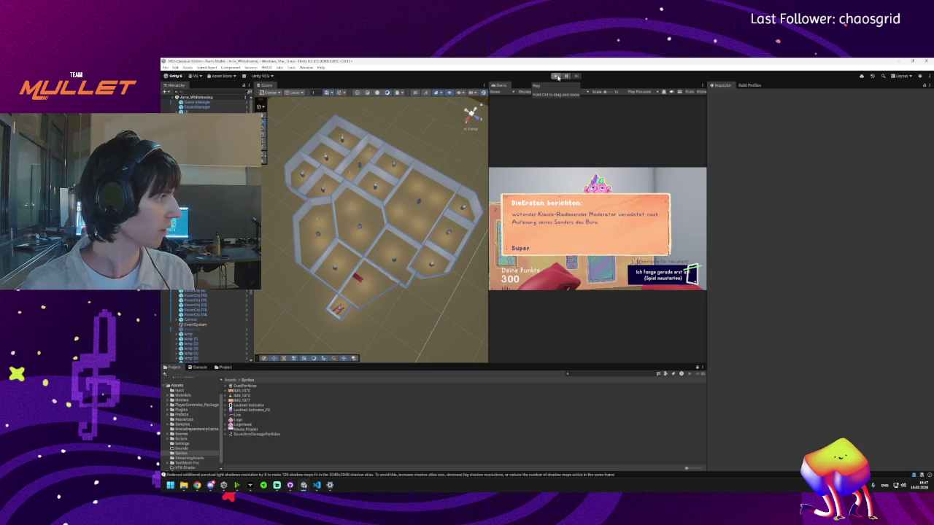
pyautogui.click(556, 77)
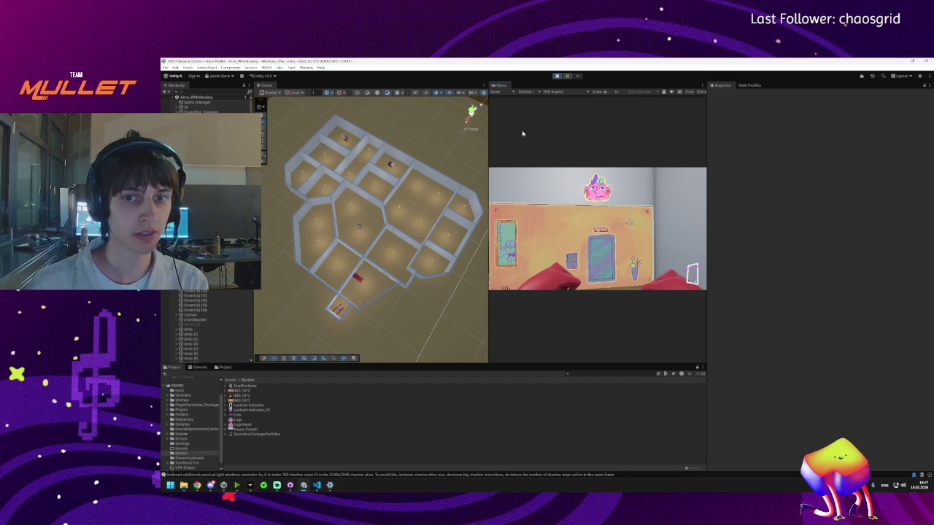
# - Play-test in a maximized Game view, walking the corridor and picking up the grey object
pyautogui.doubleClick(500, 85)
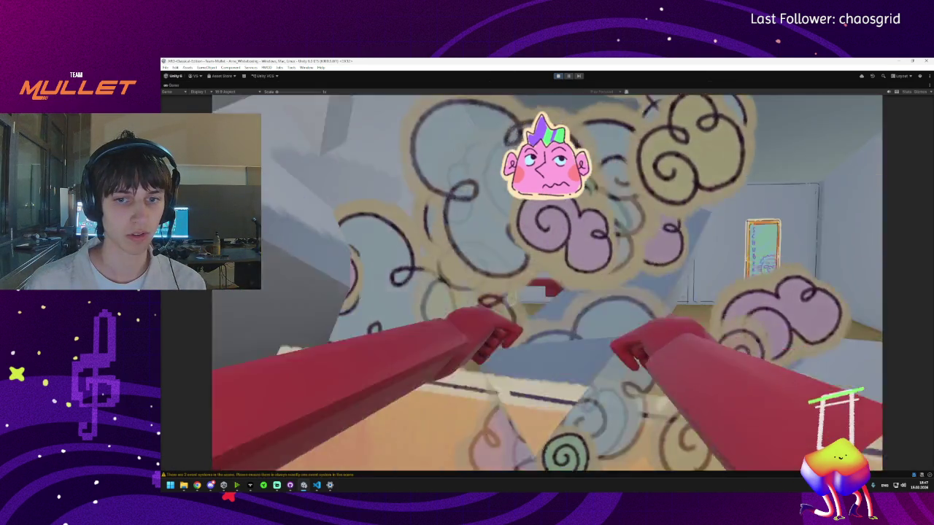
pyautogui.press('w')
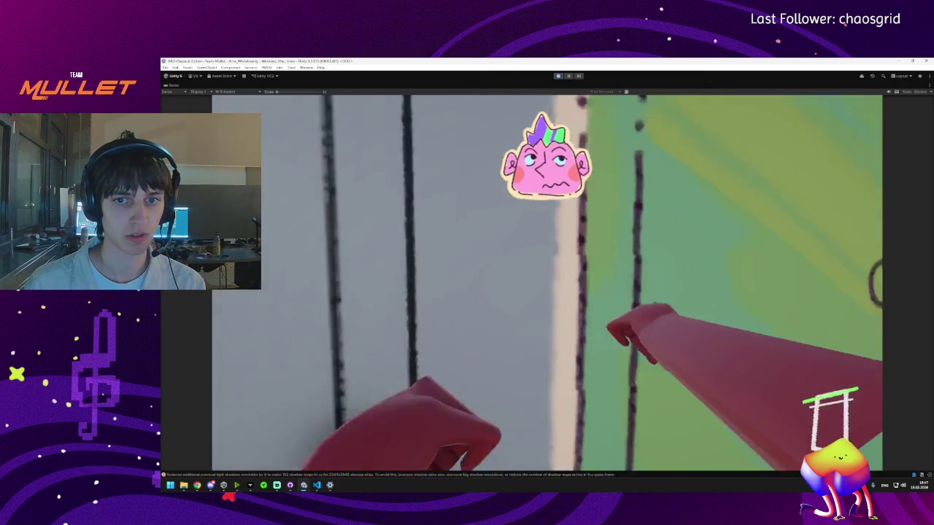
pyautogui.press('super')
pyautogui.press('Escape')
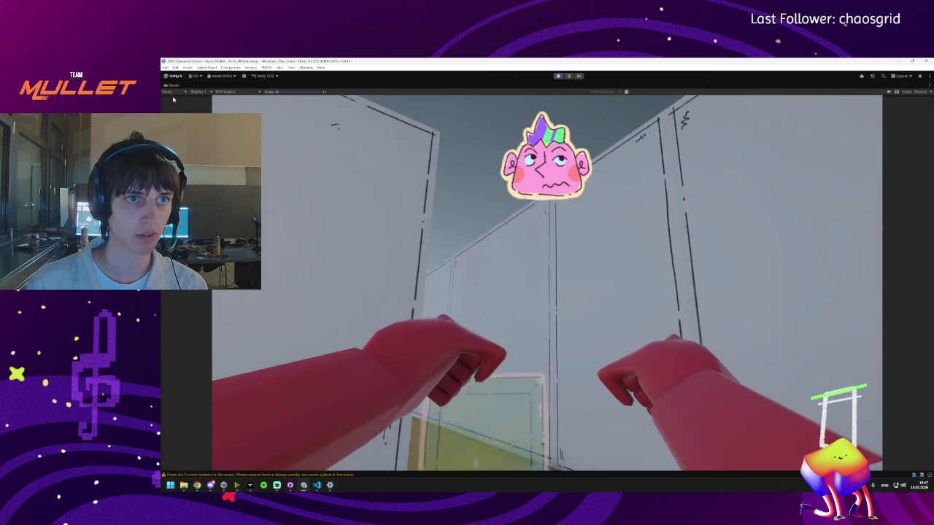
pyautogui.hotkey('shift', 'space')
pyautogui.click(562, 212)
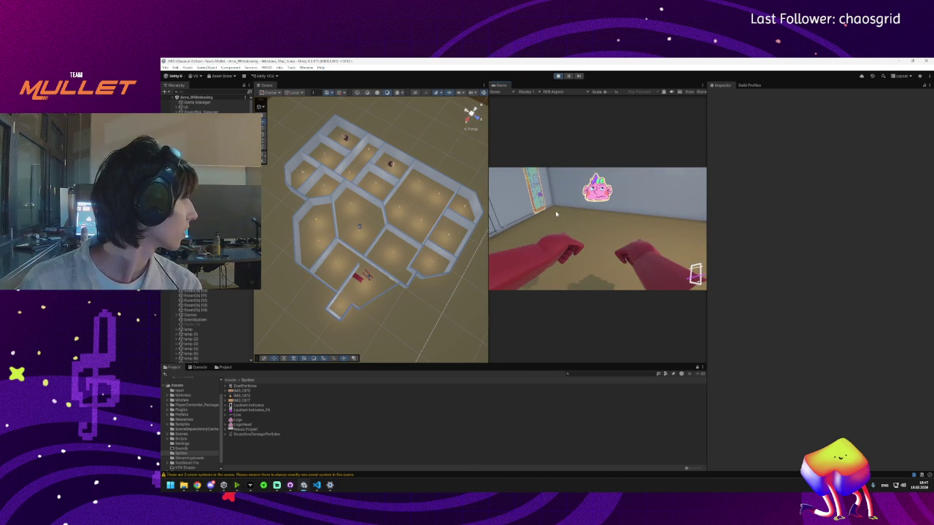
pyautogui.scroll(2, 379, 197)
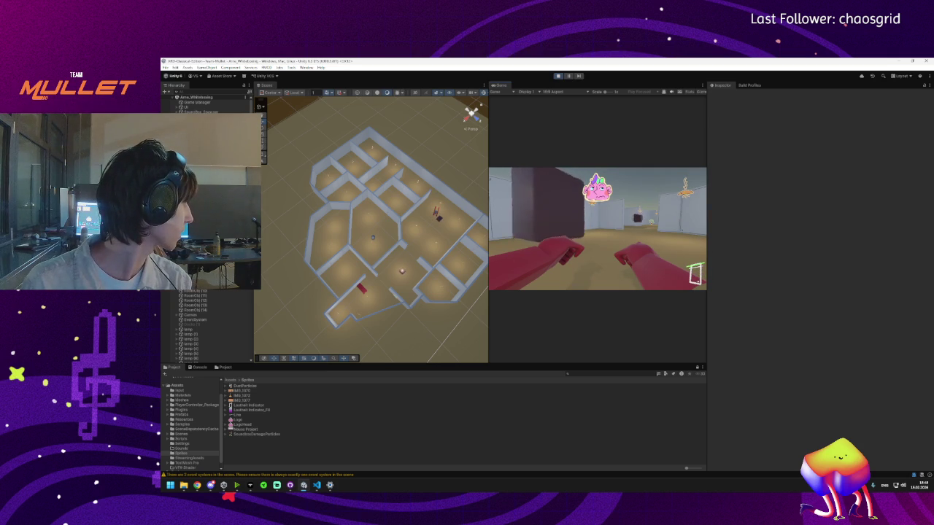
# - Stop the play test and restart the game in Play mode
pyautogui.press('super')
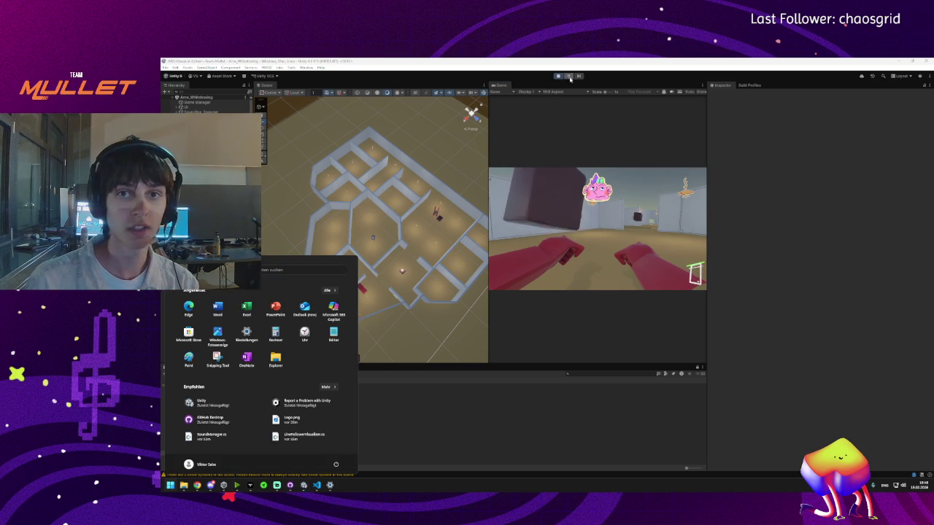
pyautogui.press('super')
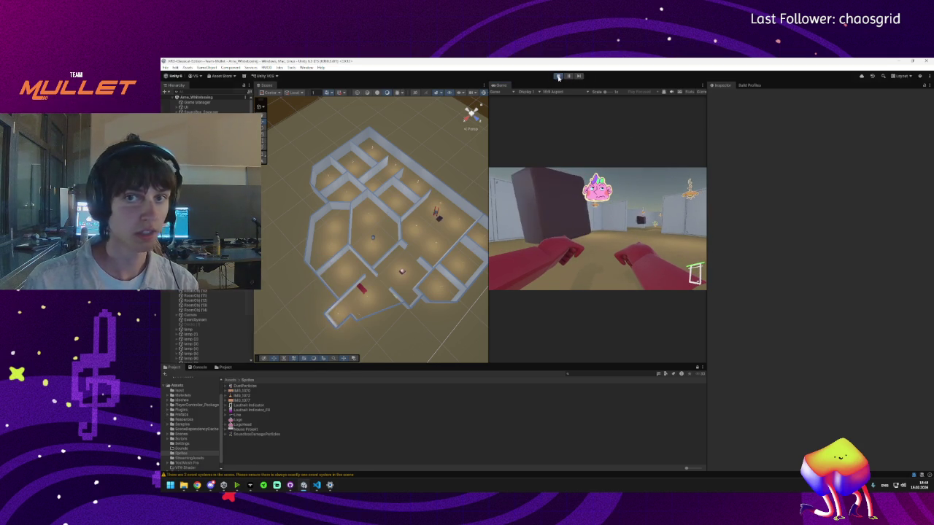
pyautogui.click(559, 76)
pyautogui.click(558, 76)
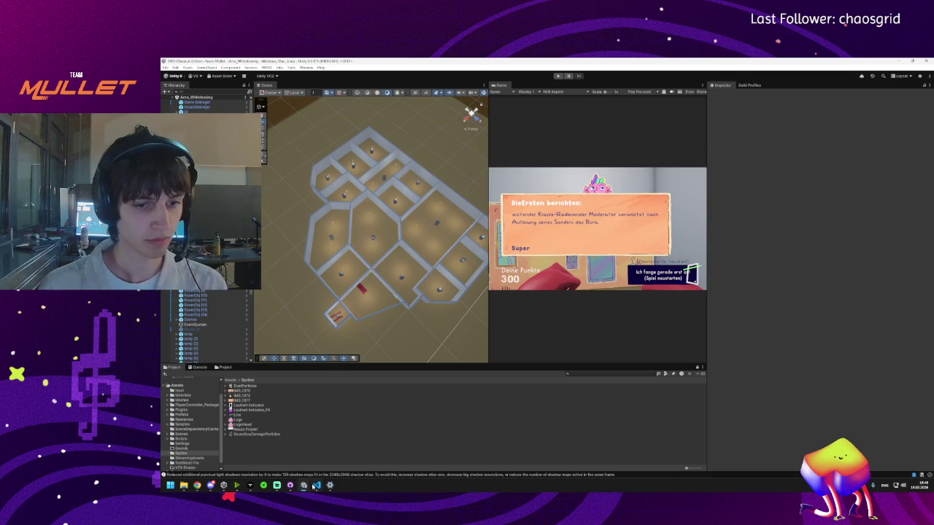
# - Glance at SoundBoxSpawner.cs in VS Code, then check Unity's Console log
pyautogui.click(316, 485)
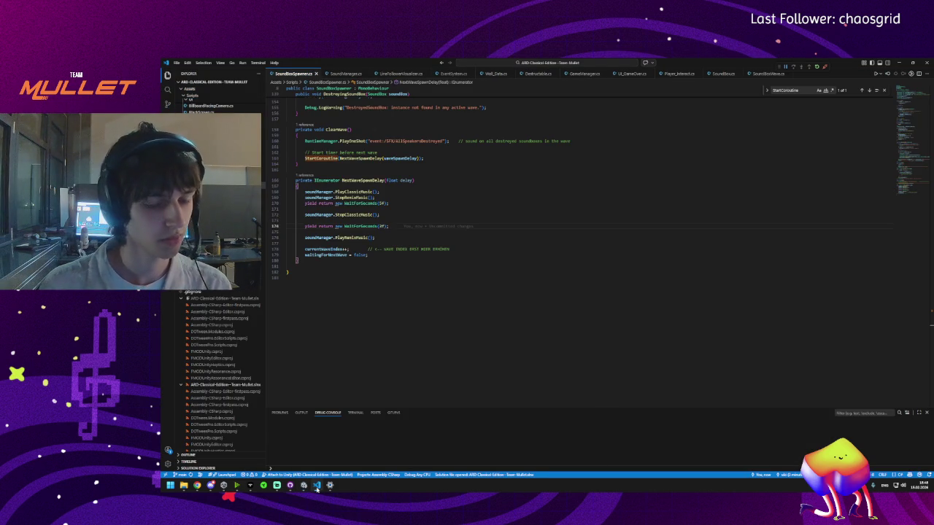
pyautogui.click(316, 485)
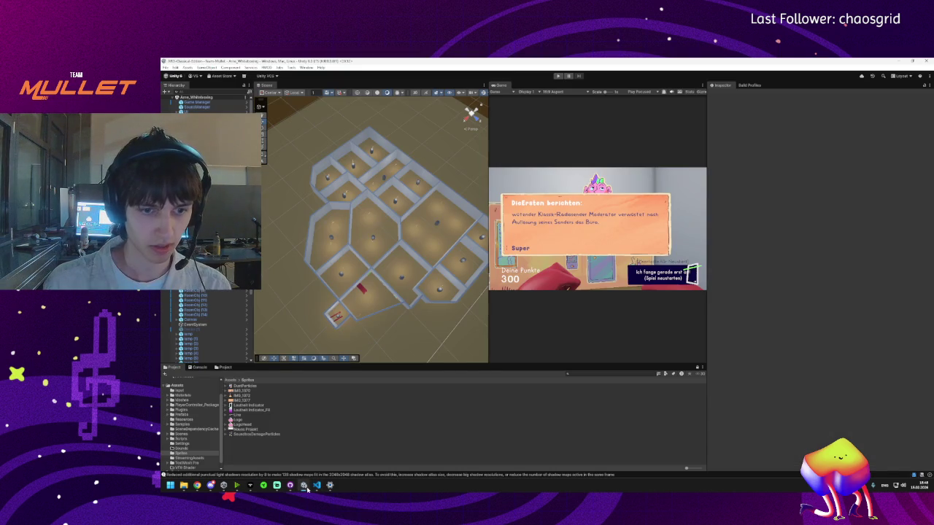
pyautogui.moveTo(318, 488)
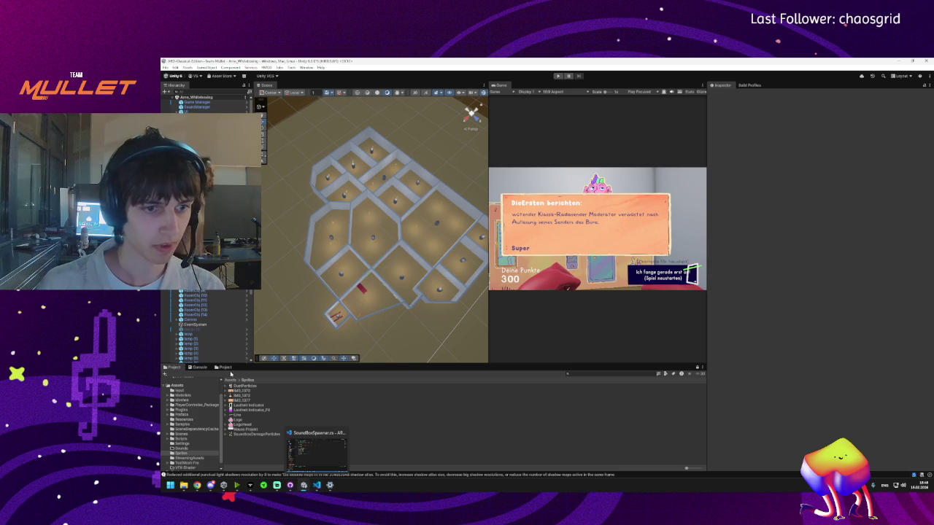
pyautogui.click(196, 367)
pyautogui.click(173, 368)
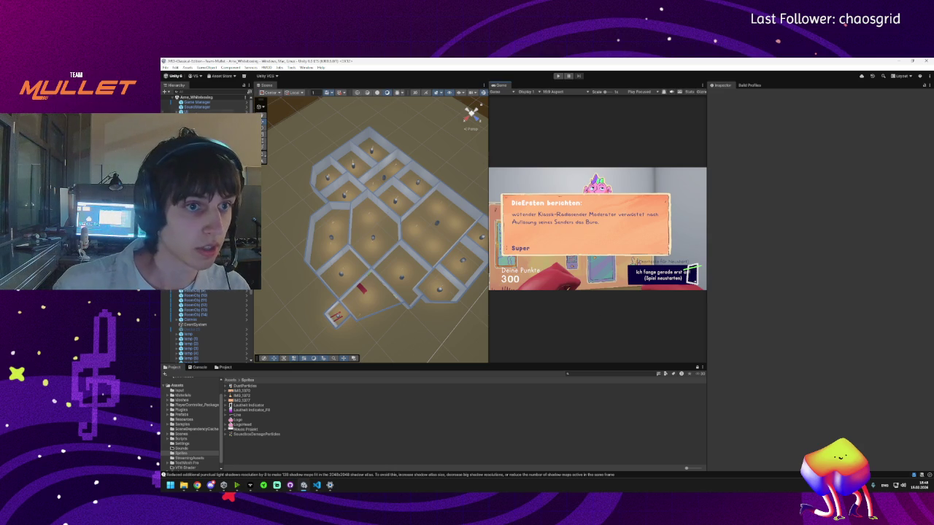
# - Expand the UI object and inspect its child element
pyautogui.click(219, 111)
pyautogui.click(177, 111)
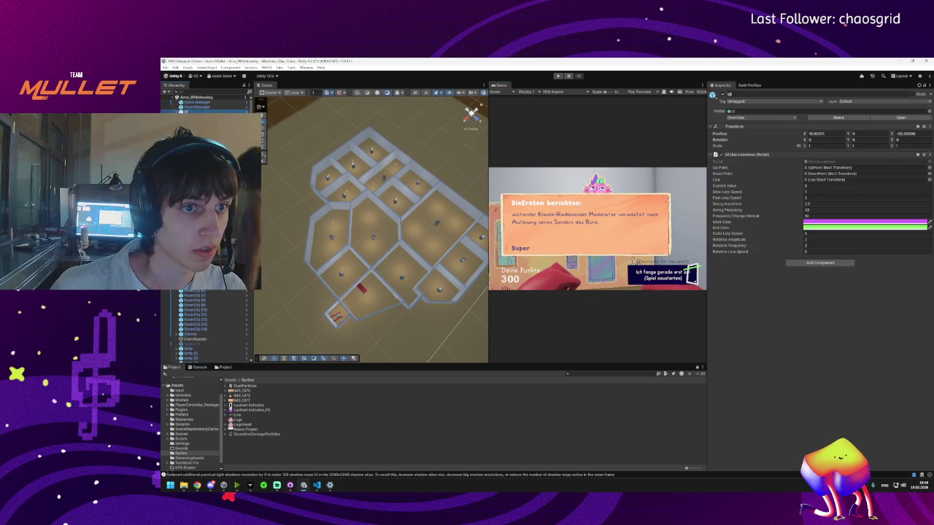
pyautogui.click(212, 138)
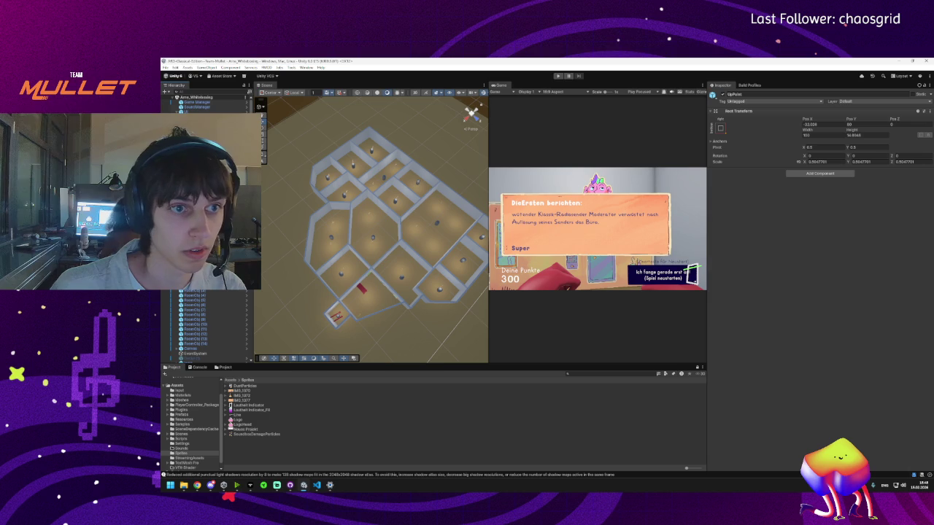
# - Search the hierarchy for 'eventsys' and delete the duplicate EventSystem object
pyautogui.click(191, 353)
pyautogui.write('eventsys')
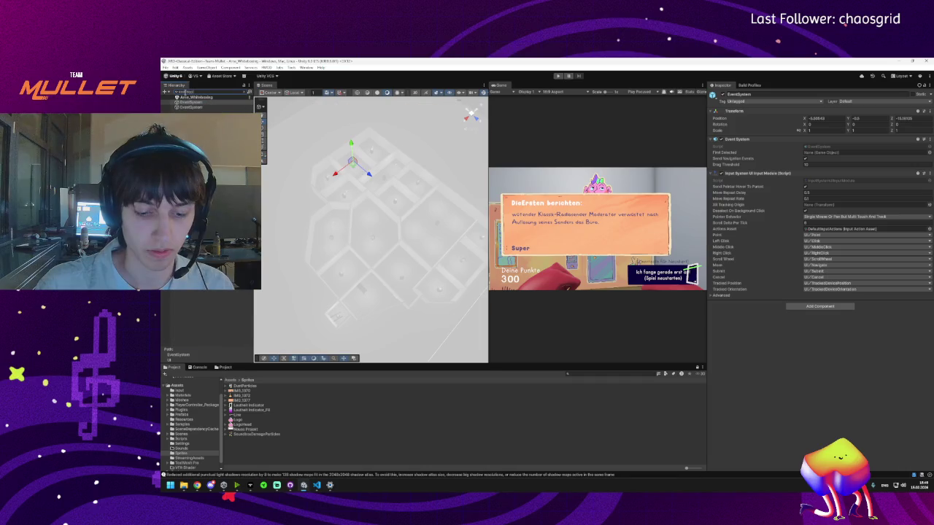
pyautogui.press('Down')
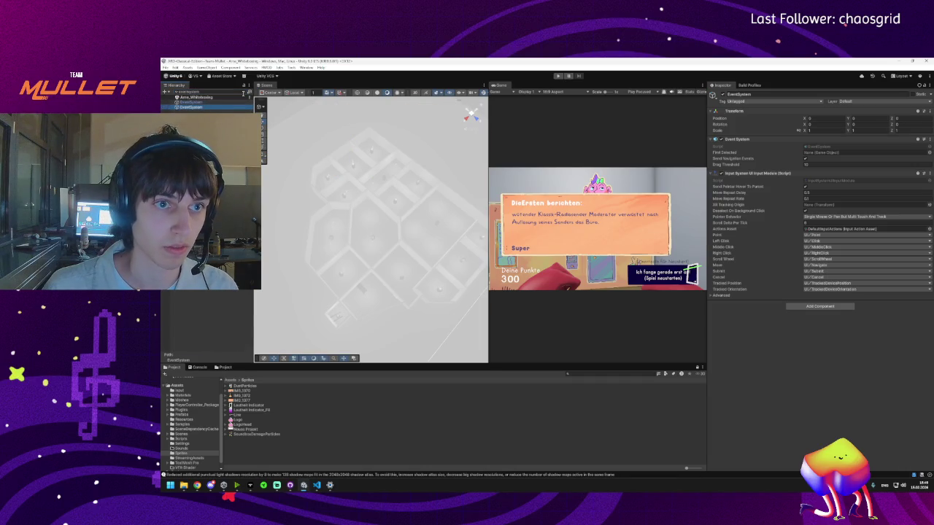
pyautogui.click(245, 92)
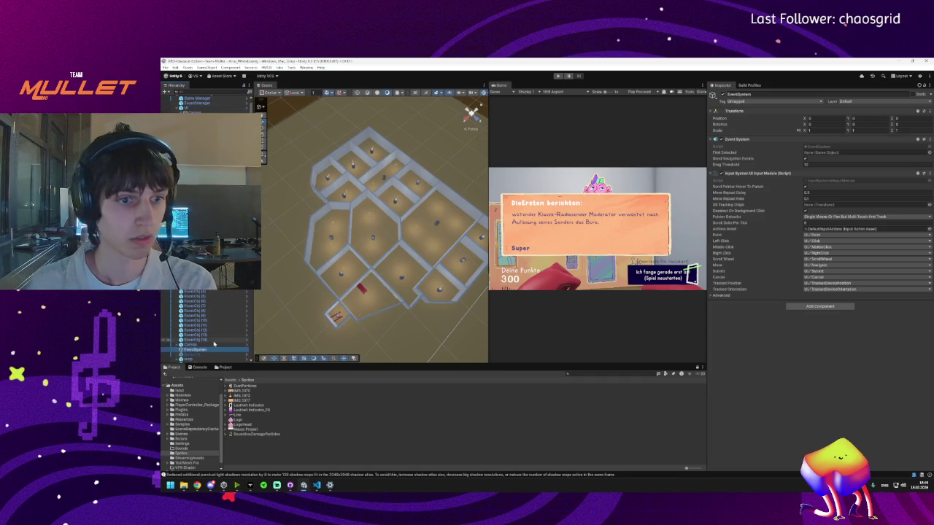
pyautogui.press('Delete')
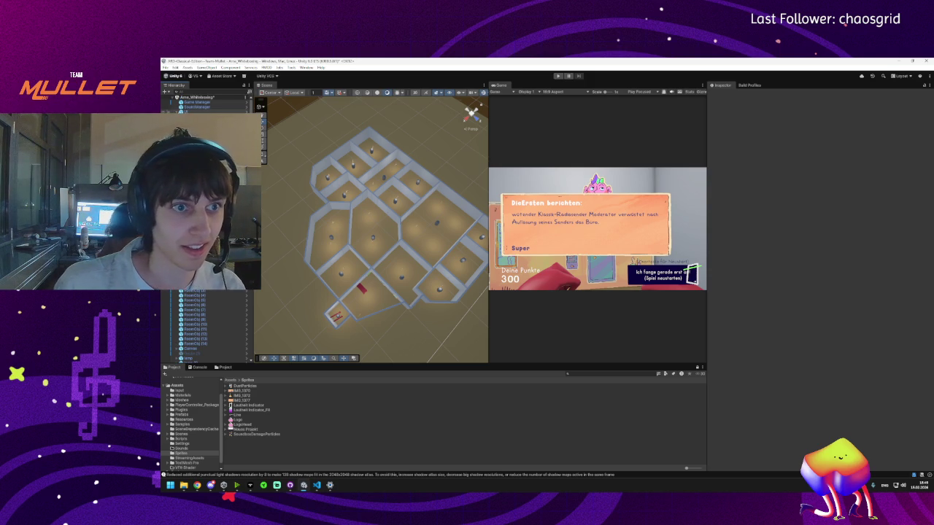
# - Search the hierarchy for 'canvas' and frame the second Canvas in the scene
pyautogui.moveTo(379, 219); pyautogui.dragTo(379, 149)
pyautogui.click(216, 93)
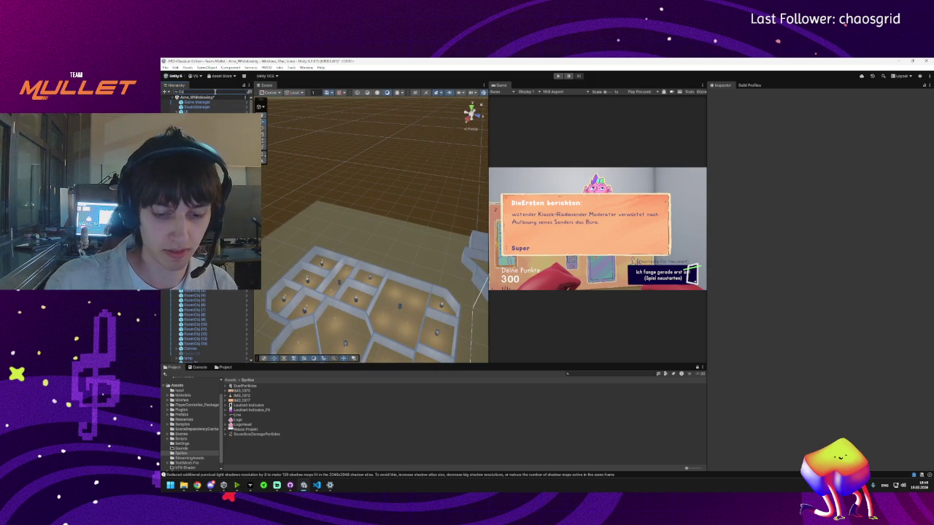
pyautogui.write('canvas')
pyautogui.click(186, 103)
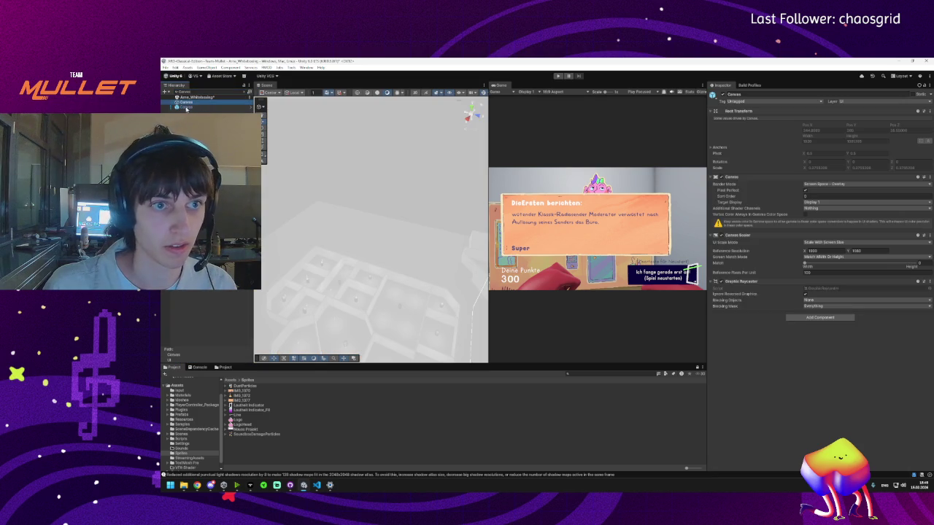
pyautogui.doubleClick(187, 107)
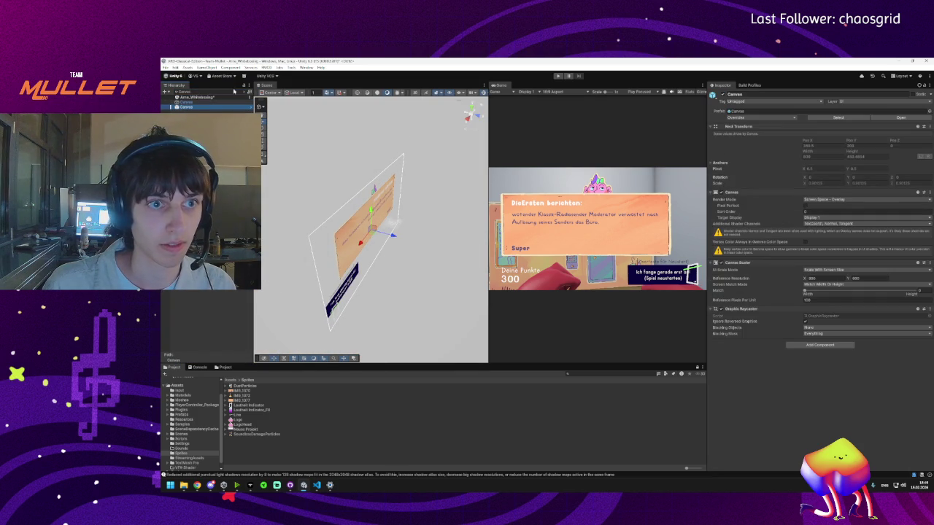
# - Clear the hierarchy filter, inspect StartScreen and its LogoHead image, then deselect
pyautogui.click(246, 92)
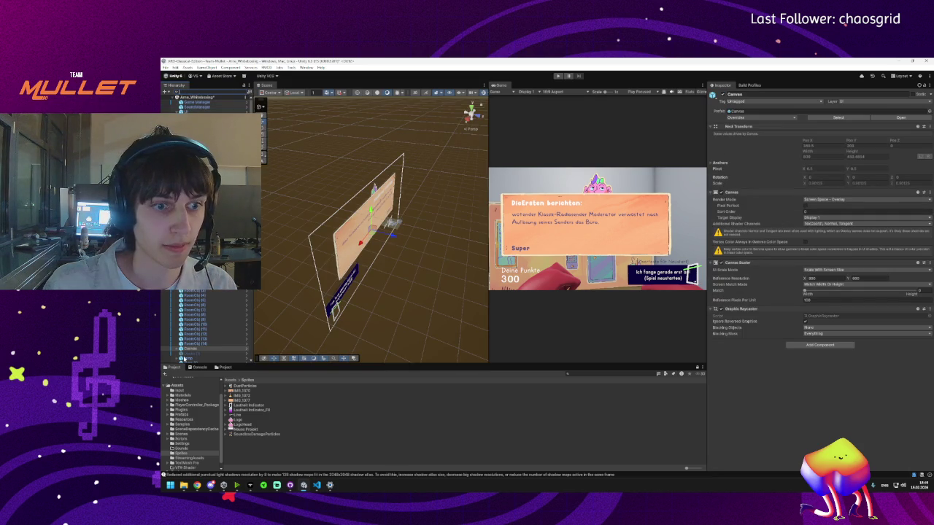
pyautogui.scroll(-5, 197, 343)
pyautogui.click(191, 97)
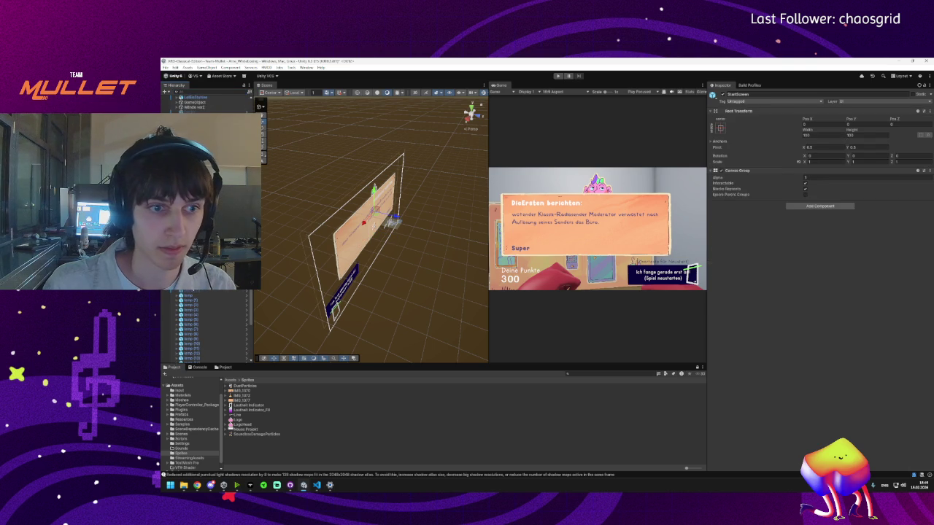
pyautogui.click(392, 222)
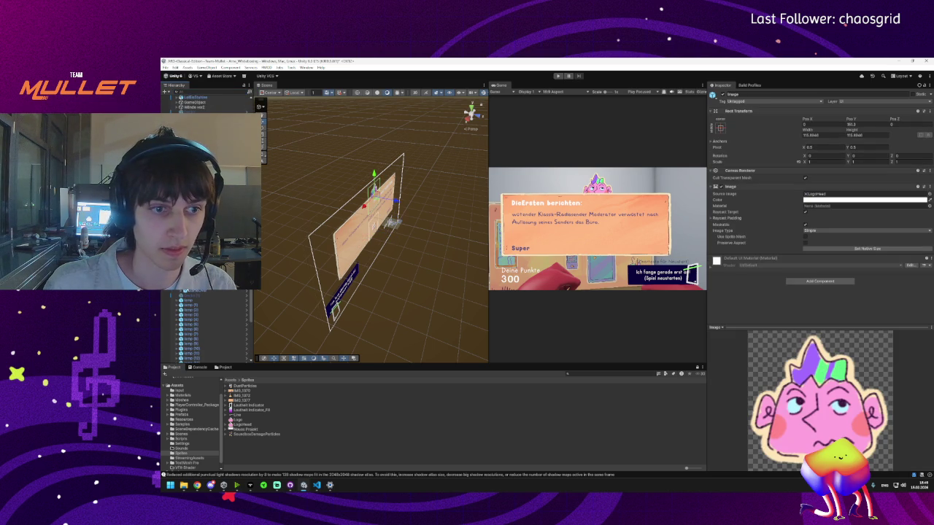
pyautogui.click(393, 223)
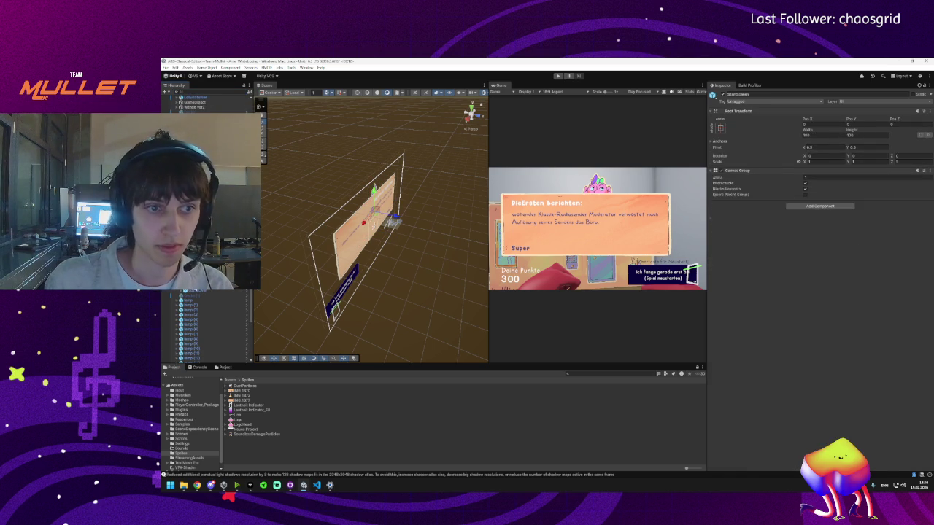
pyautogui.click(393, 222)
pyautogui.click(392, 223)
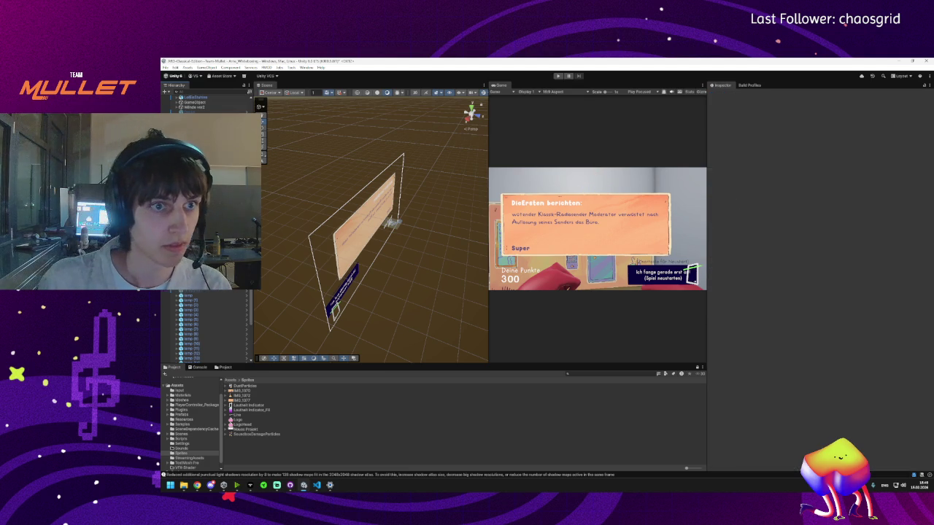
# - Commit the changed scene file to main
pyautogui.click(290, 486)
pyautogui.click(268, 124)
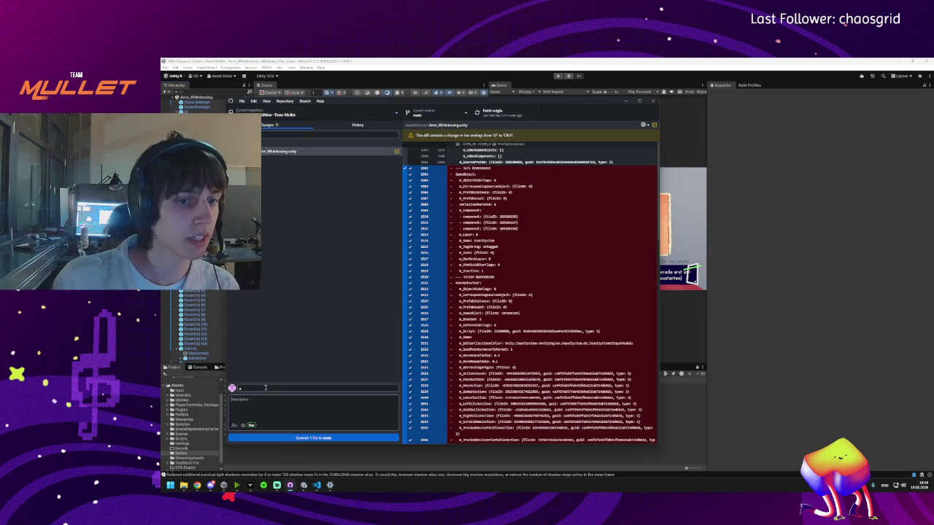
pyautogui.click(255, 389)
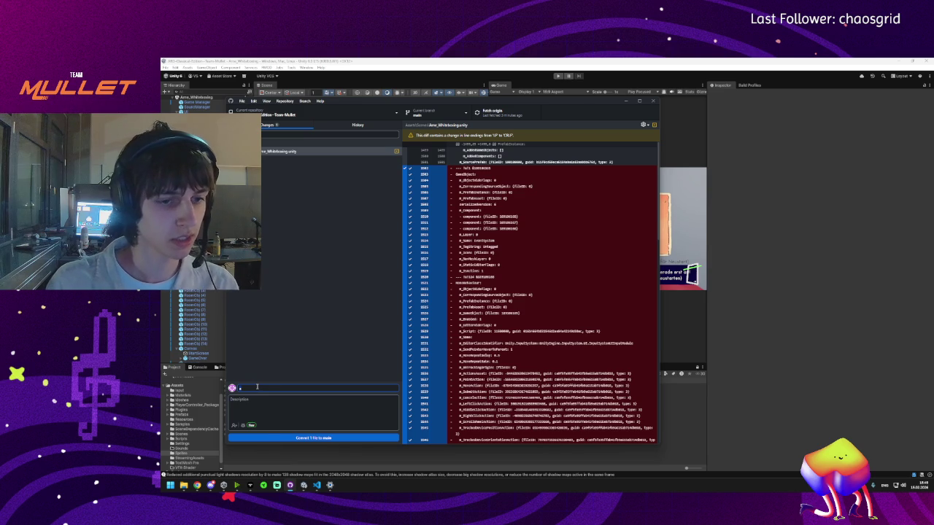
pyautogui.click(268, 439)
# - Fetch, pull the 2 newer commits from origin, and push the scene commit
pyautogui.click(534, 113)
pyautogui.click(500, 132)
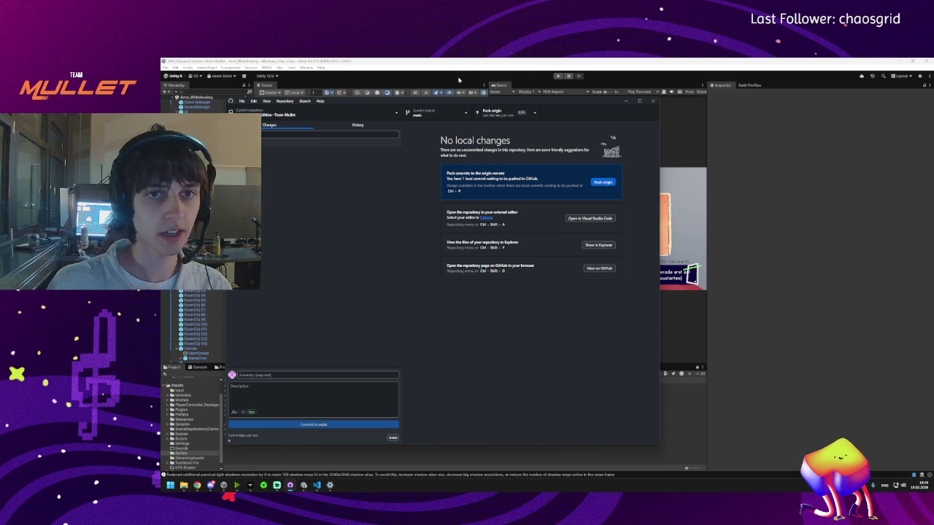
pyautogui.click(493, 113)
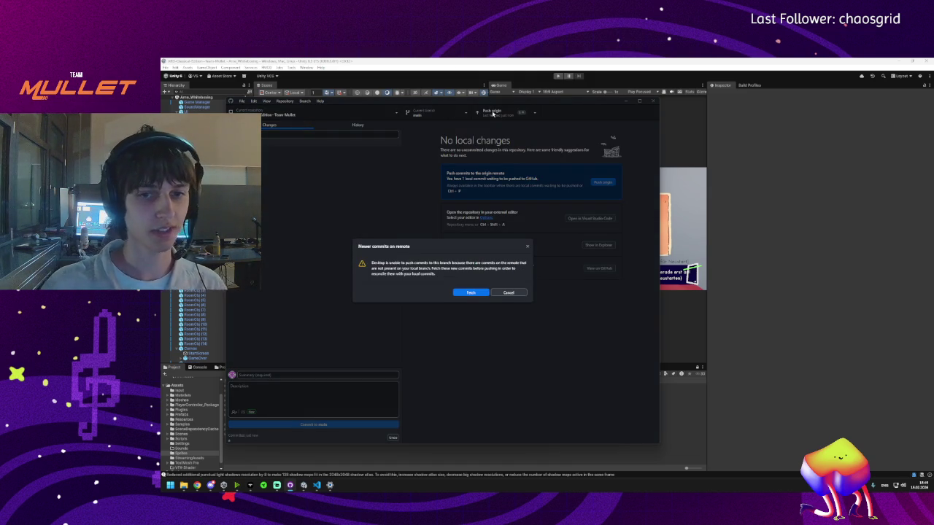
pyautogui.click(471, 293)
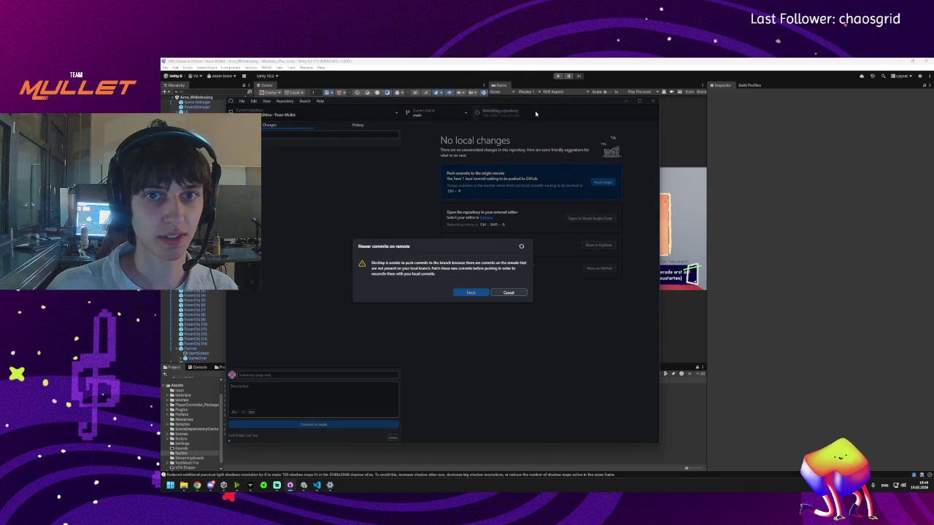
pyautogui.click(505, 115)
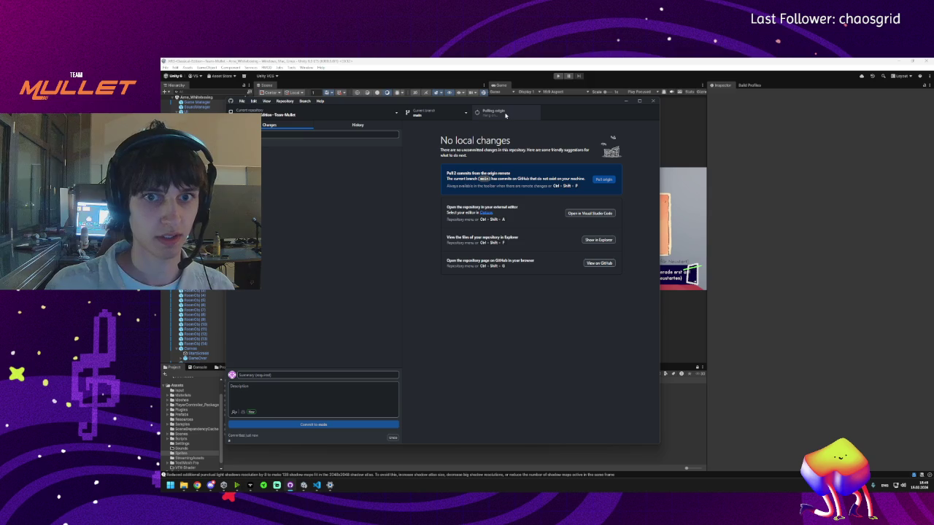
pyautogui.click(500, 116)
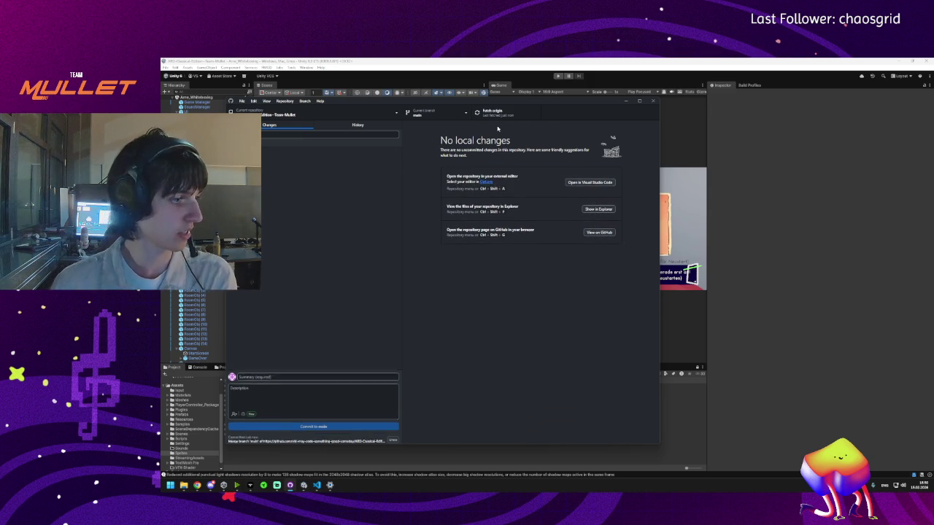
pyautogui.click(626, 100)
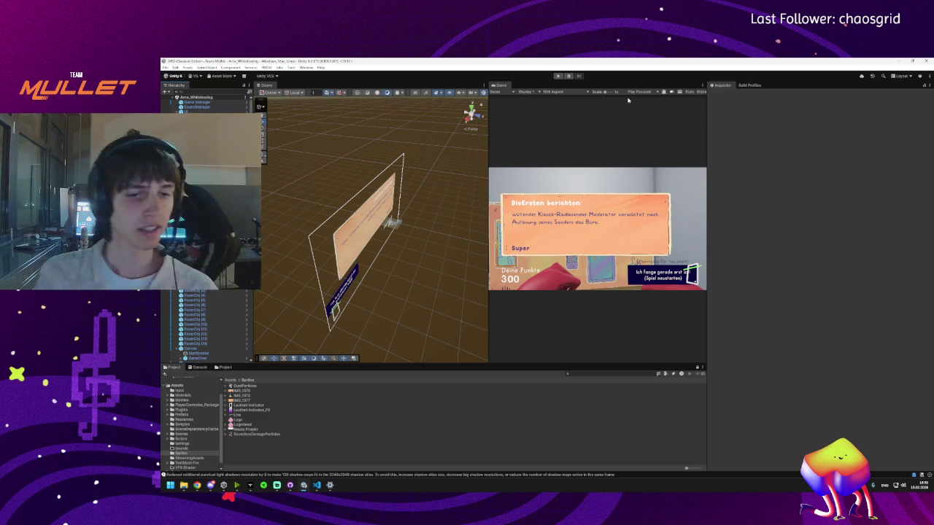
# - Frame the canvas and select the Game Manager to review its room list
pyautogui.moveTo(377, 292)
pyautogui.mouseDown()
pyautogui.moveTo(367, 217)
pyautogui.moveTo(362, 245)
pyautogui.mouseUp()
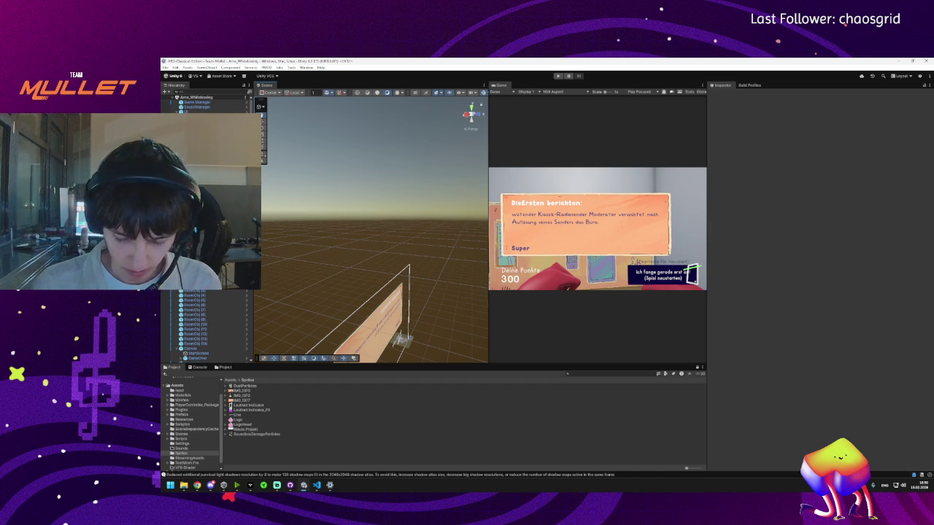
pyautogui.doubleClick(197, 108)
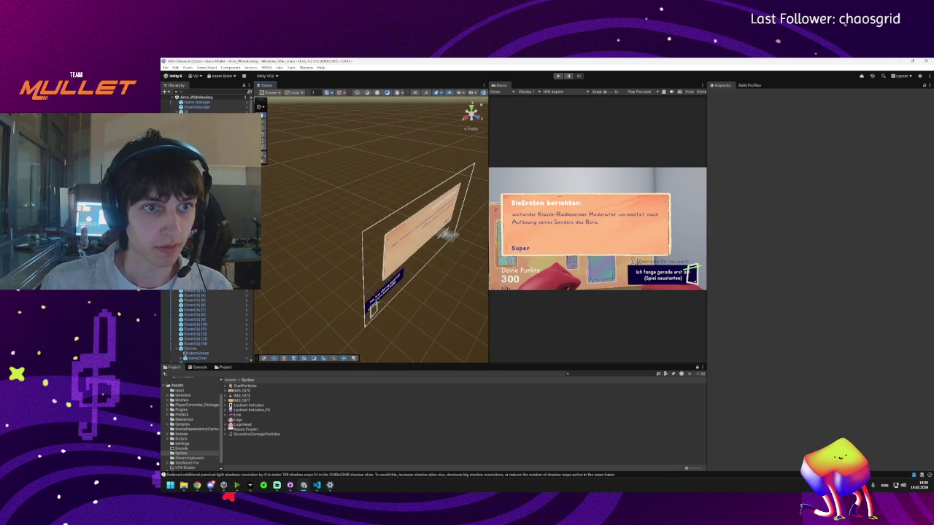
pyautogui.click(197, 103)
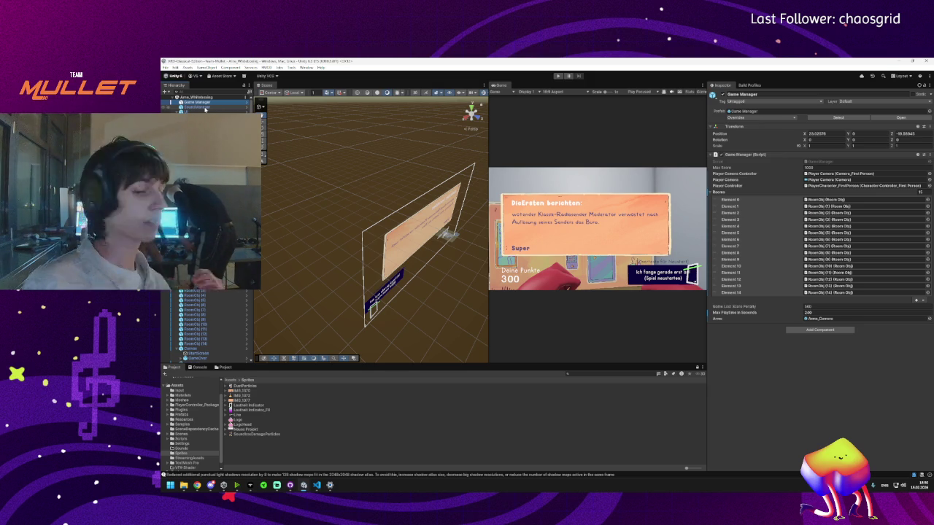
# - Select the Visuals wall's parent wall-layout object and delete it from the scene
pyautogui.moveTo(459, 237)
pyautogui.mouseDown()
pyautogui.moveTo(420, 263)
pyautogui.moveTo(360, 246)
pyautogui.moveTo(375, 265)
pyautogui.moveTo(381, 228)
pyautogui.mouseUp()
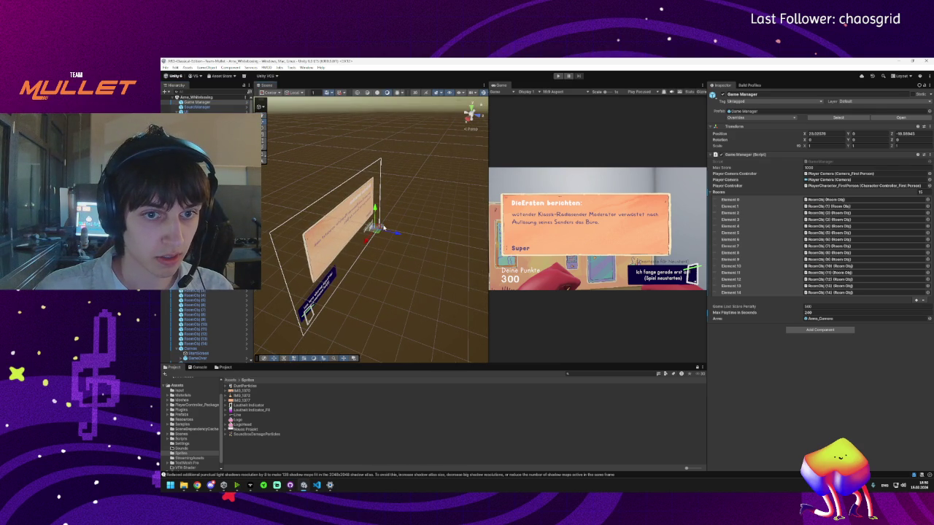
pyautogui.click(383, 227)
pyautogui.moveTo(412, 249)
pyautogui.mouseDown()
pyautogui.moveTo(334, 233)
pyautogui.moveTo(334, 244)
pyautogui.moveTo(343, 219)
pyautogui.mouseUp()
pyautogui.click(449, 229)
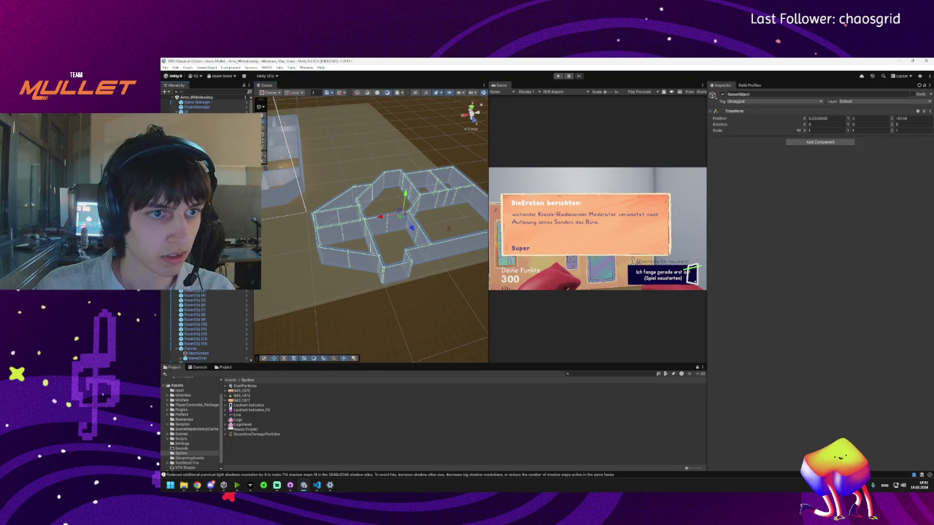
pyautogui.press('Delete')
pyautogui.moveTo(397, 256)
pyautogui.mouseDown()
pyautogui.moveTo(447, 248)
pyautogui.moveTo(394, 211)
pyautogui.moveTo(327, 389)
pyautogui.mouseUp()
# - Commit the Arne_Whiteboxing.unity scene change, fetch origin, check history, and return to Unity
pyautogui.click(289, 485)
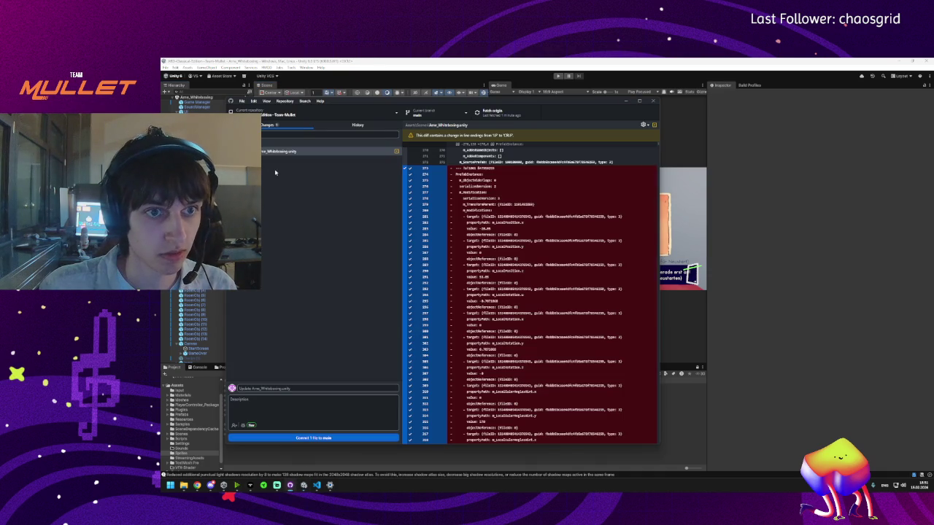
pyautogui.click(292, 438)
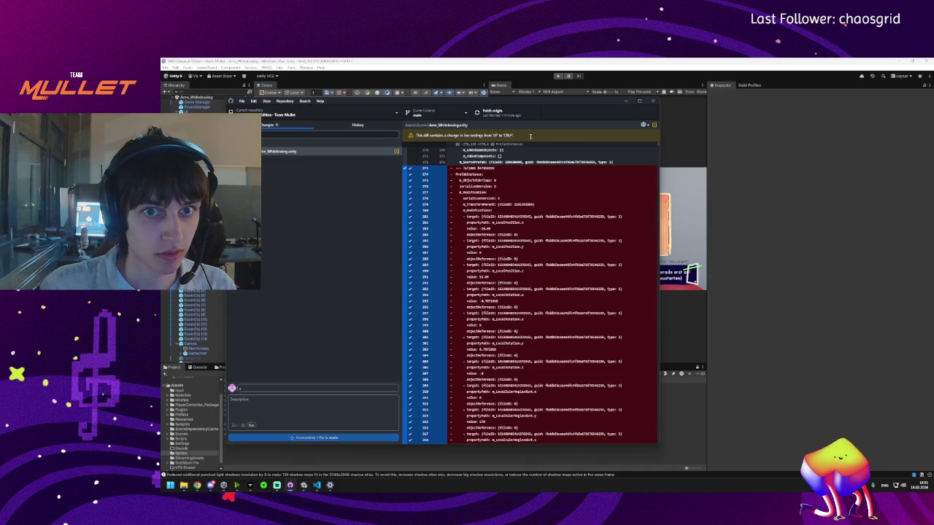
pyautogui.click(498, 129)
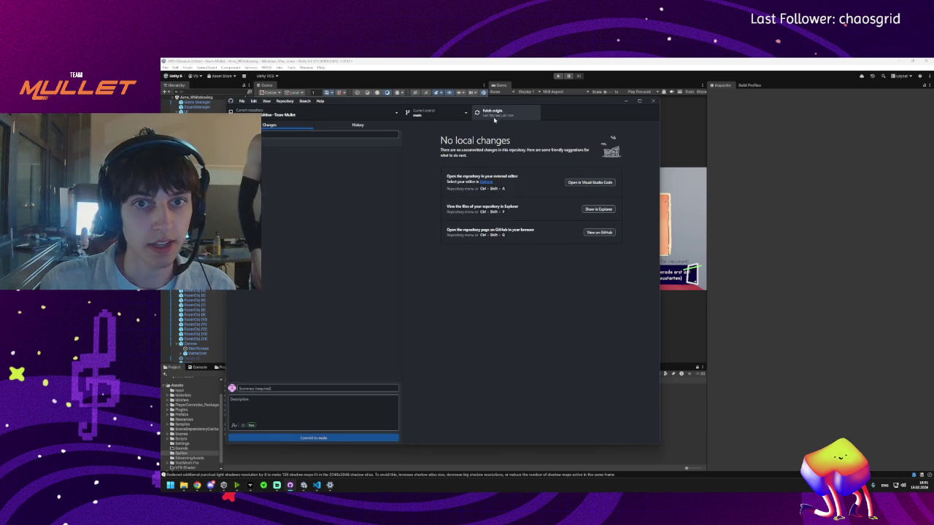
pyautogui.click(394, 127)
pyautogui.click(631, 102)
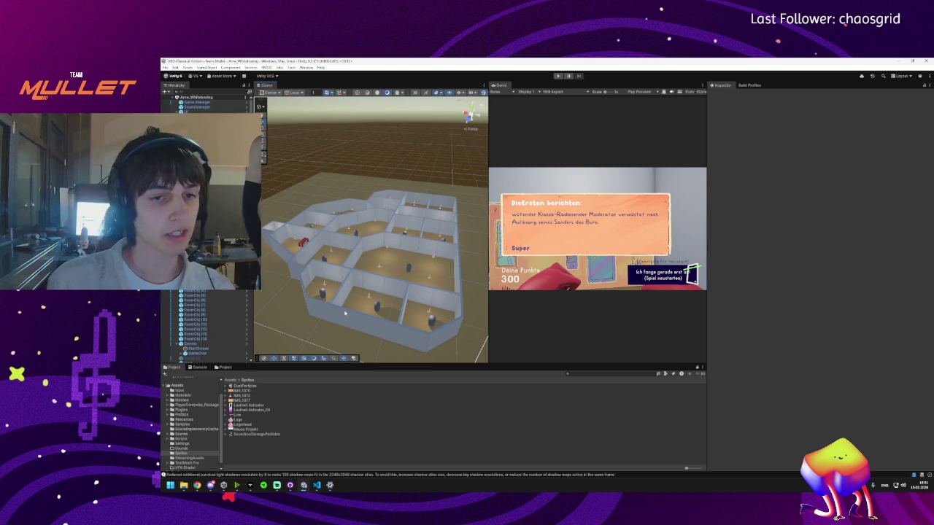
# - Open Assets > Prefabs and drag the level 1 mesh prefab onto the building
pyautogui.scroll(-3, 367, 328)
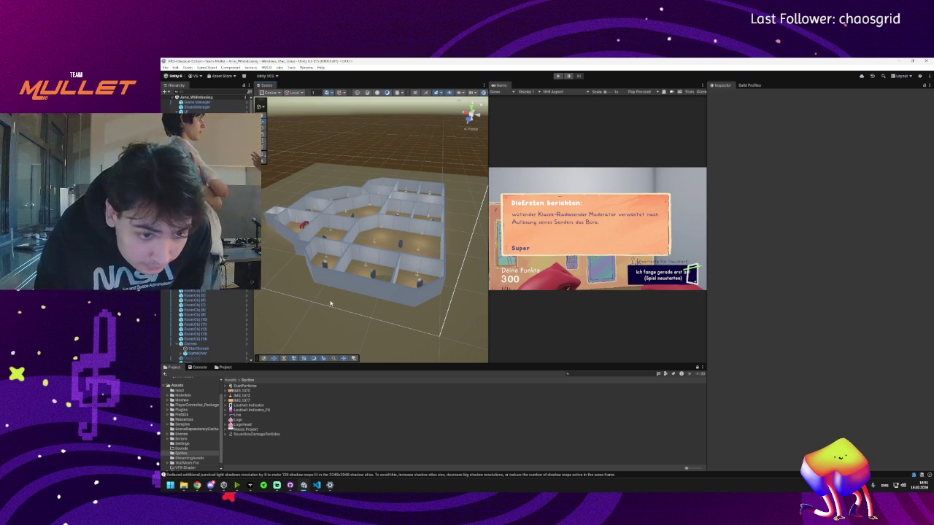
pyautogui.click(230, 380)
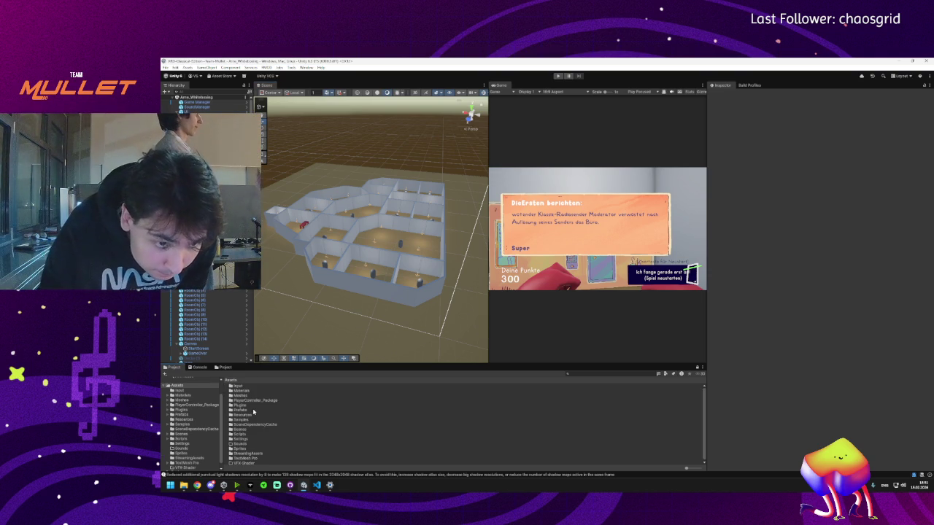
pyautogui.doubleClick(251, 411)
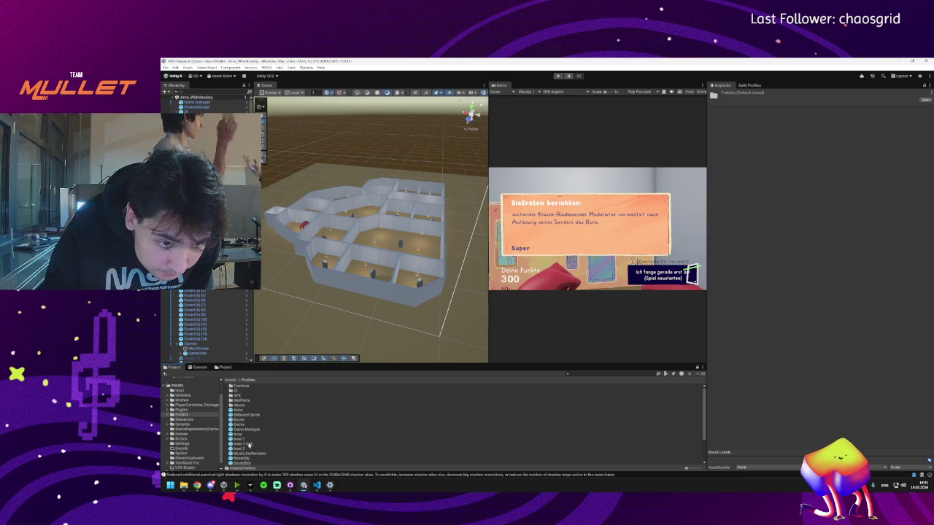
pyautogui.moveTo(350, 292)
pyautogui.mouseDown()
pyautogui.moveTo(410, 308)
pyautogui.moveTo(392, 312)
pyautogui.mouseUp()
pyautogui.moveTo(276, 264)
pyautogui.mouseDown()
pyautogui.moveTo(324, 298)
pyautogui.moveTo(290, 395)
pyautogui.mouseUp()
pyautogui.moveTo(245, 445)
pyautogui.mouseDown()
pyautogui.moveTo(252, 410)
pyautogui.moveTo(336, 241)
pyautogui.moveTo(309, 237)
pyautogui.moveTo(313, 248)
pyautogui.moveTo(409, 221)
pyautogui.moveTo(379, 219)
pyautogui.moveTo(316, 246)
pyautogui.mouseUp()
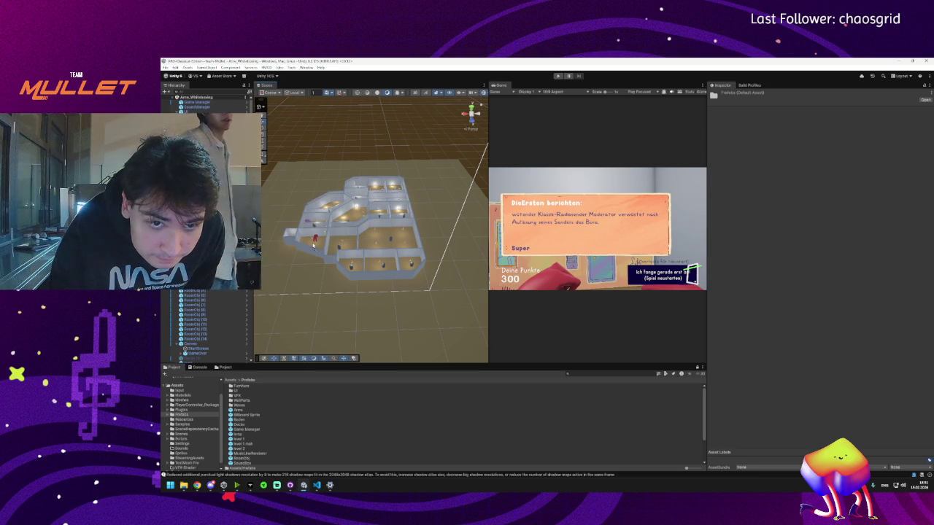
pyautogui.moveTo(313, 246); pyautogui.dragTo(313, 246)
pyautogui.moveTo(359, 212)
pyautogui.mouseDown()
pyautogui.moveTo(365, 205)
pyautogui.moveTo(359, 217)
pyautogui.mouseUp()
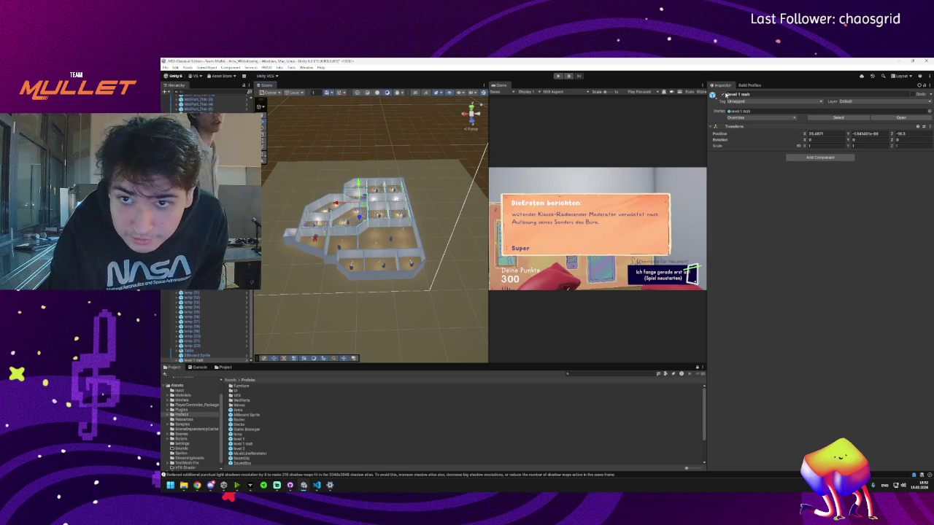
pyautogui.click(722, 94)
pyautogui.click(721, 94)
pyautogui.click(722, 94)
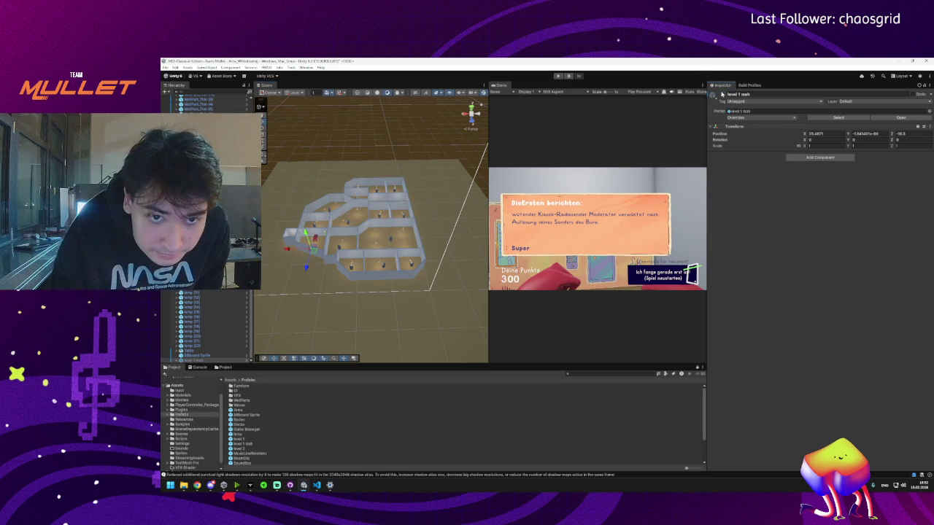
pyautogui.click(722, 94)
pyautogui.click(721, 95)
pyautogui.moveTo(378, 305)
pyautogui.mouseDown()
pyautogui.moveTo(378, 161)
pyautogui.moveTo(387, 294)
pyautogui.moveTo(363, 211)
pyautogui.moveTo(387, 224)
pyautogui.mouseUp()
pyautogui.click(722, 95)
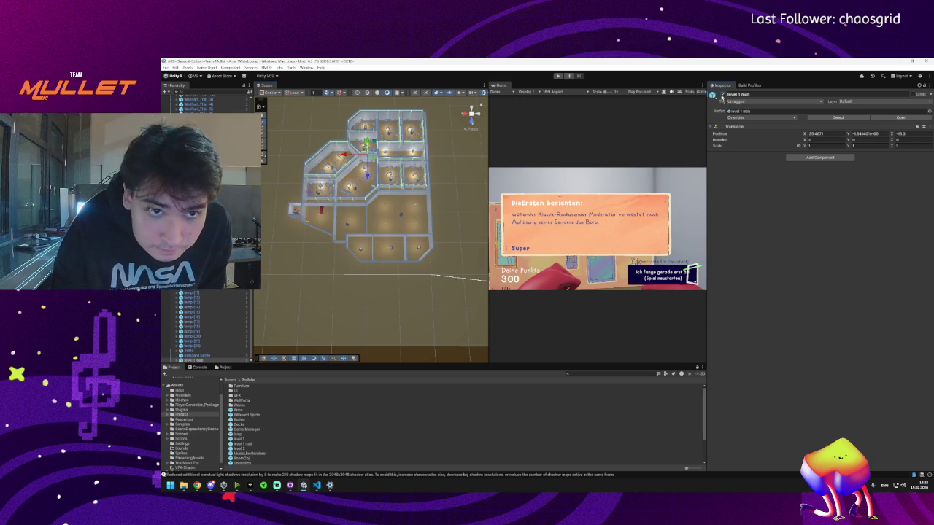
pyautogui.click(721, 94)
pyautogui.click(721, 94)
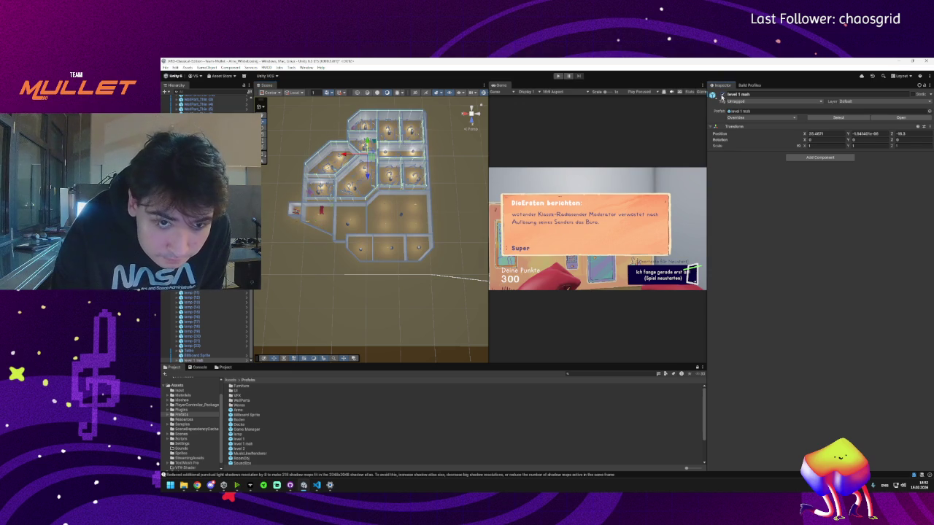
pyautogui.click(722, 94)
pyautogui.moveTo(241, 449)
pyautogui.mouseDown()
pyautogui.moveTo(291, 409)
pyautogui.moveTo(350, 307)
pyautogui.moveTo(372, 191)
pyautogui.moveTo(380, 196)
pyautogui.moveTo(364, 218)
pyautogui.mouseUp()
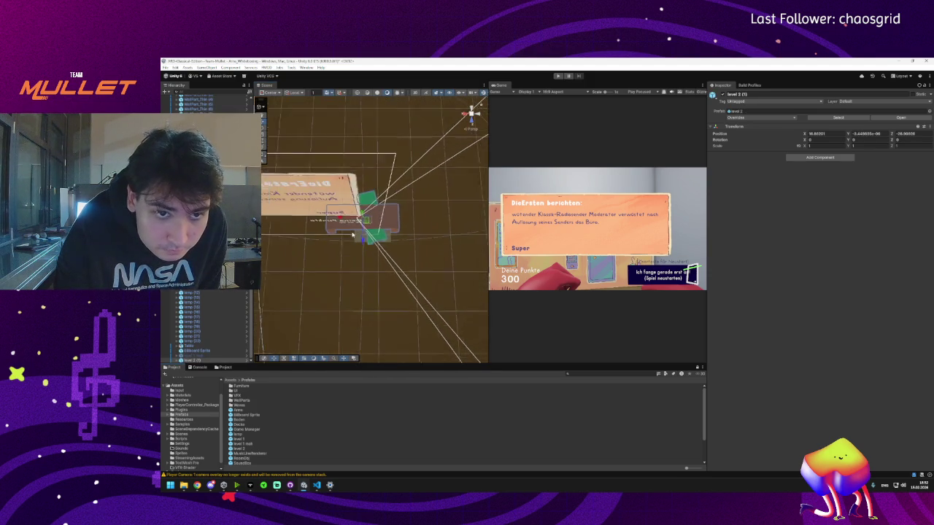
pyautogui.press('f')
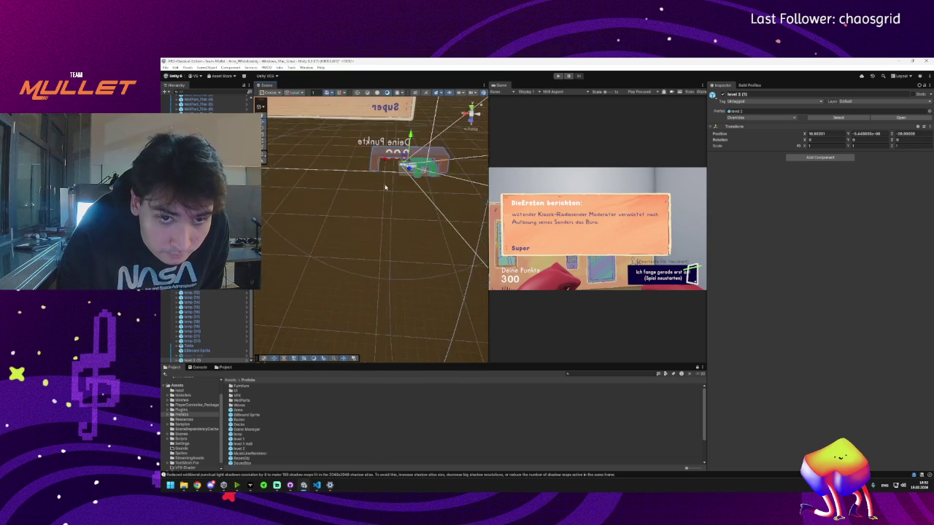
pyautogui.moveTo(355, 239)
pyautogui.mouseDown()
pyautogui.moveTo(322, 254)
pyautogui.moveTo(385, 252)
pyautogui.moveTo(354, 258)
pyautogui.moveTo(340, 248)
pyautogui.mouseUp()
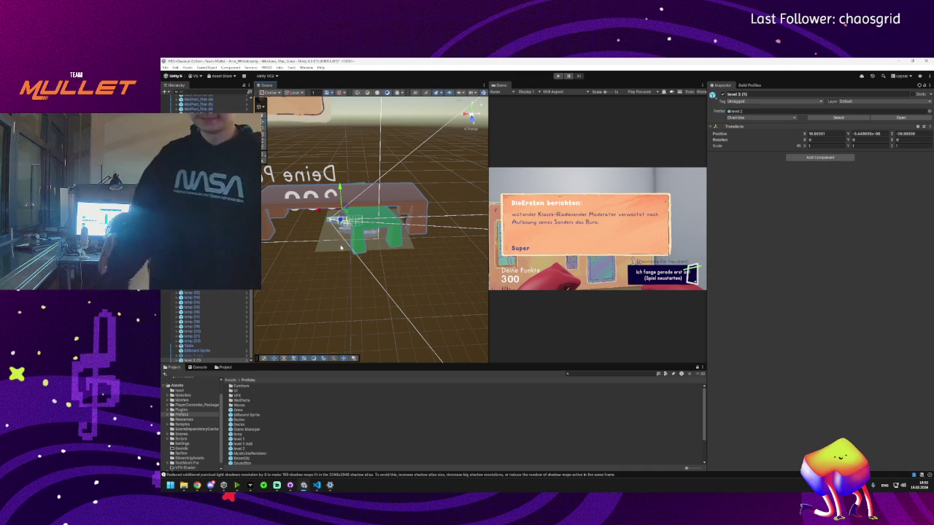
pyautogui.moveTo(342, 248)
pyautogui.mouseDown()
pyautogui.moveTo(299, 261)
pyautogui.moveTo(329, 219)
pyautogui.moveTo(364, 213)
pyautogui.moveTo(308, 251)
pyautogui.moveTo(343, 219)
pyautogui.moveTo(369, 216)
pyautogui.moveTo(318, 198)
pyautogui.moveTo(323, 219)
pyautogui.moveTo(319, 183)
pyautogui.moveTo(343, 178)
pyautogui.moveTo(336, 194)
pyautogui.moveTo(344, 204)
pyautogui.moveTo(317, 219)
pyautogui.moveTo(313, 251)
pyautogui.mouseUp()
pyautogui.scroll(3, 321, 247)
pyautogui.scroll(-6, 321, 244)
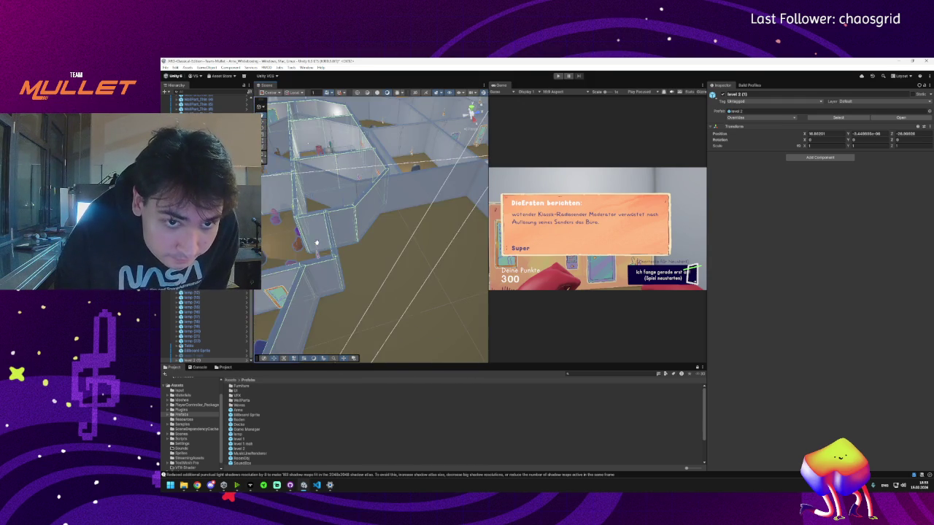
# - Select the level 2 (1) prefab, drag it across the floor, and try a Y rotation of 180
pyautogui.click(327, 218)
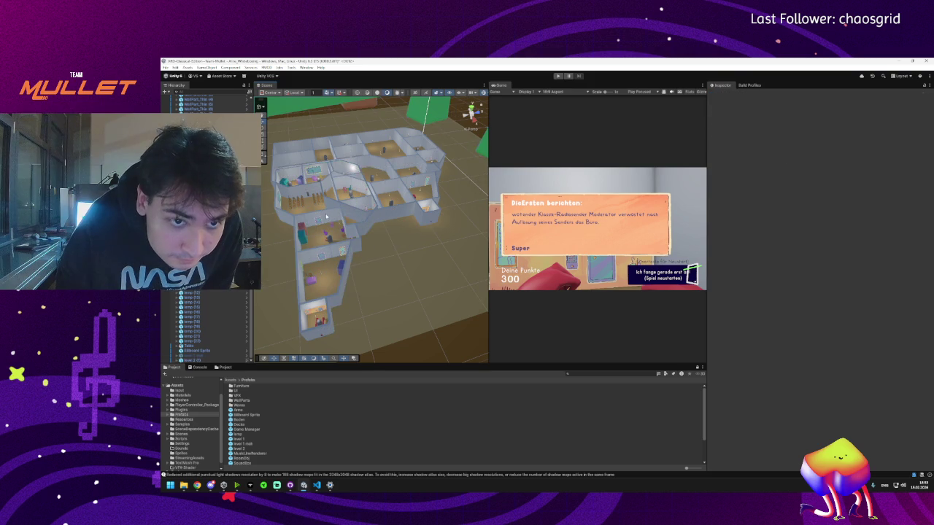
pyautogui.click(327, 217)
pyautogui.moveTo(295, 192)
pyautogui.mouseDown()
pyautogui.moveTo(290, 134)
pyautogui.moveTo(293, 175)
pyautogui.mouseUp()
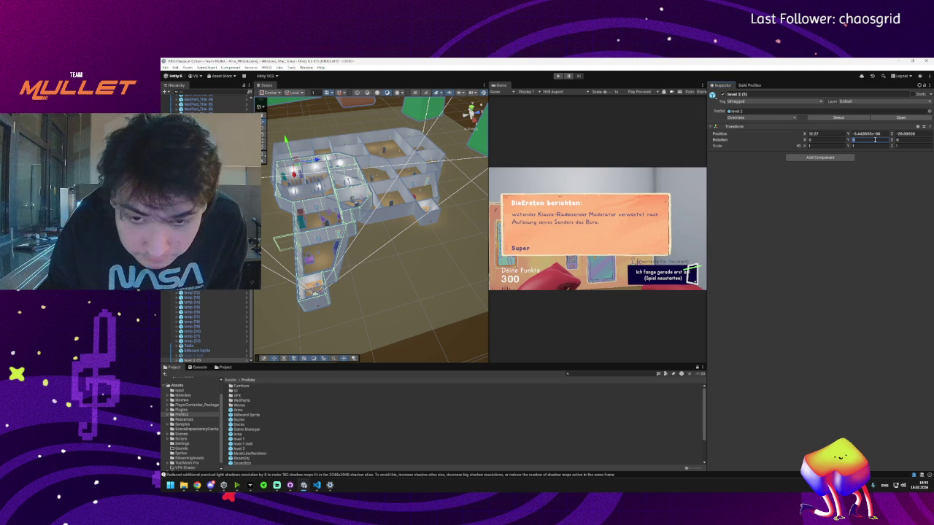
pyautogui.write('1')
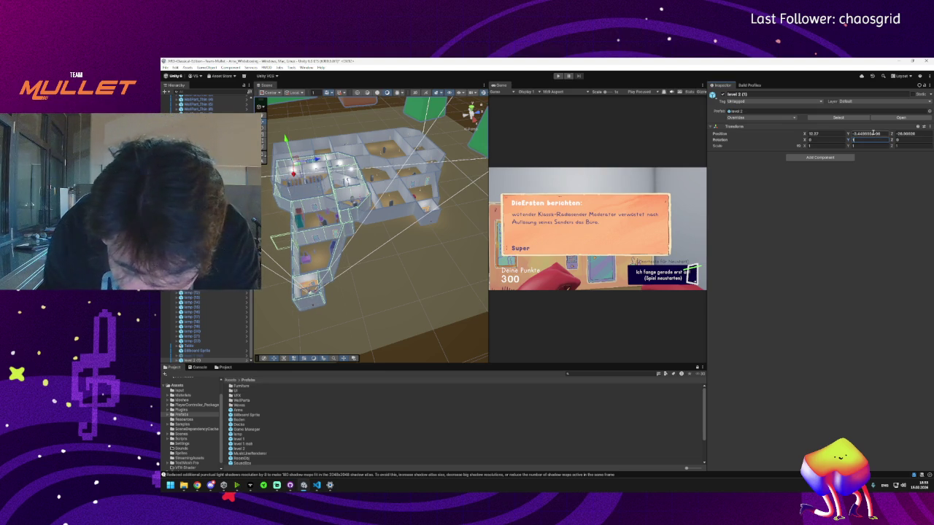
pyautogui.write('80')
pyautogui.moveTo(391, 123)
pyautogui.mouseDown()
pyautogui.moveTo(398, 119)
pyautogui.moveTo(380, 188)
pyautogui.moveTo(345, 196)
pyautogui.mouseUp()
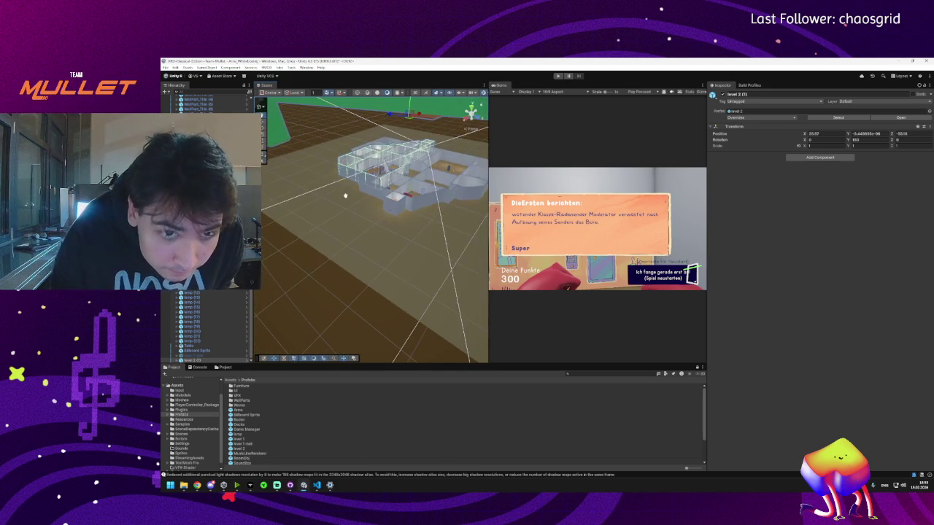
pyautogui.moveTo(417, 108)
pyautogui.mouseDown()
pyautogui.moveTo(384, 111)
pyautogui.moveTo(392, 113)
pyautogui.mouseUp()
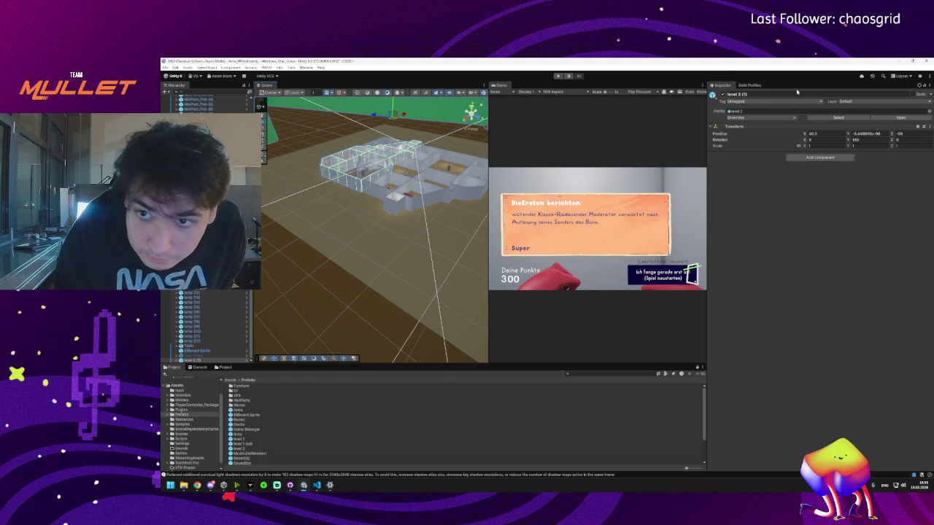
# - Reset level 2 (1)'s Y rotation to 0 and slide it near the scene origin
pyautogui.click(864, 139)
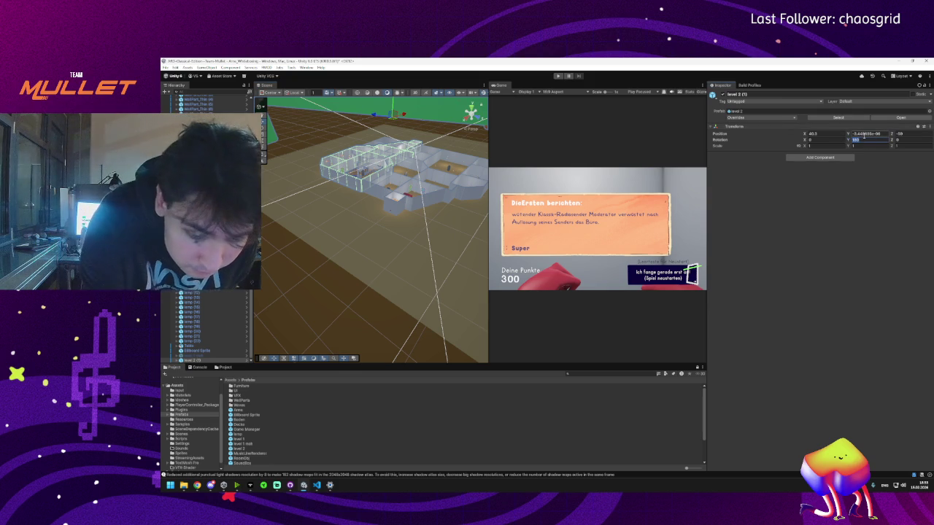
pyautogui.write('0')
pyautogui.press('Return')
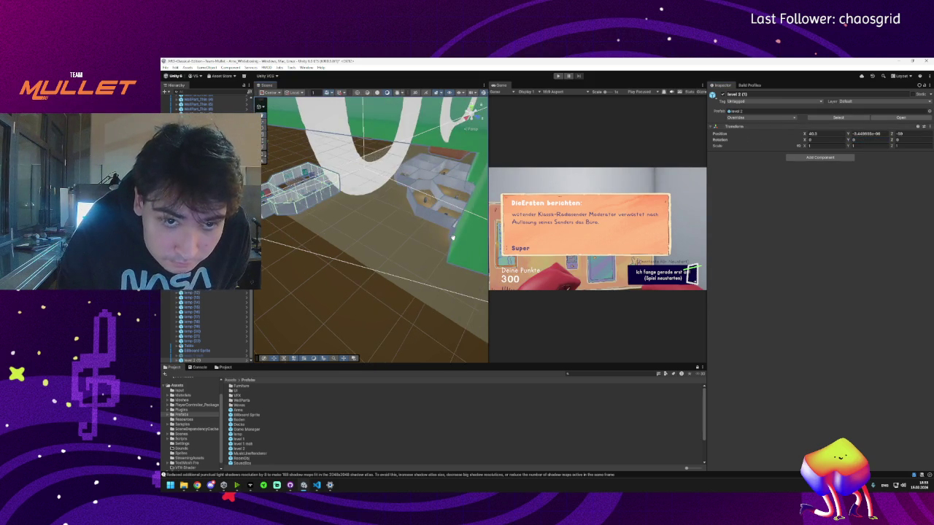
pyautogui.moveTo(292, 175)
pyautogui.mouseDown()
pyautogui.moveTo(406, 177)
pyautogui.moveTo(469, 115)
pyautogui.moveTo(371, 180)
pyautogui.mouseUp()
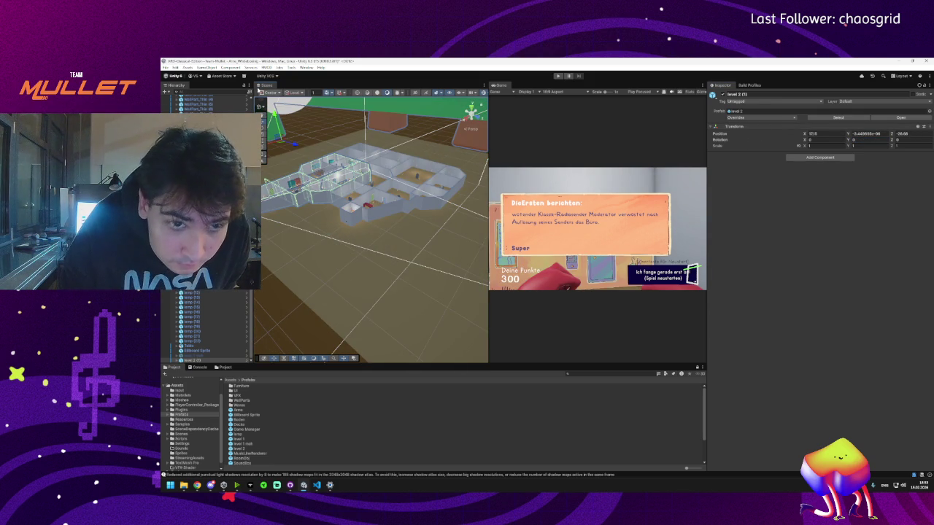
pyautogui.moveTo(281, 144); pyautogui.dragTo(399, 149)
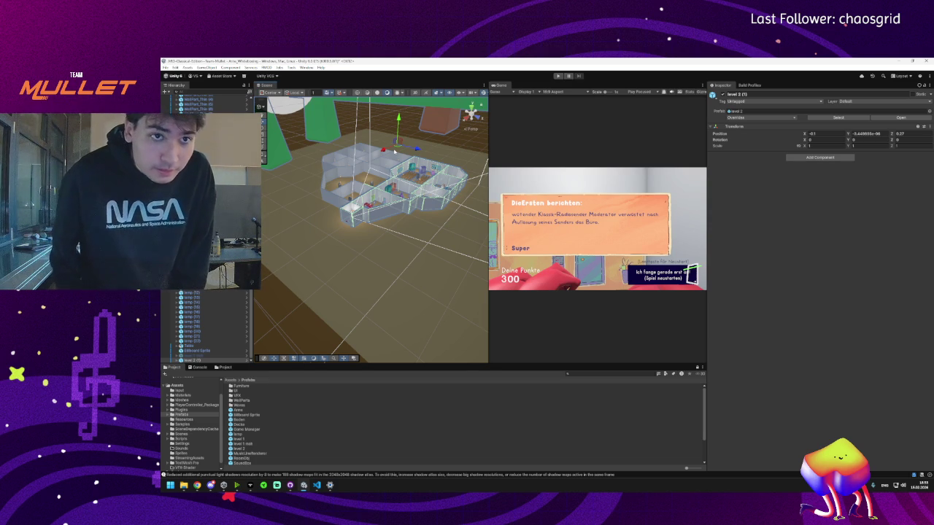
# - Frame level 2 (1), click through its child part, then delete the whole prefab
pyautogui.press('f')
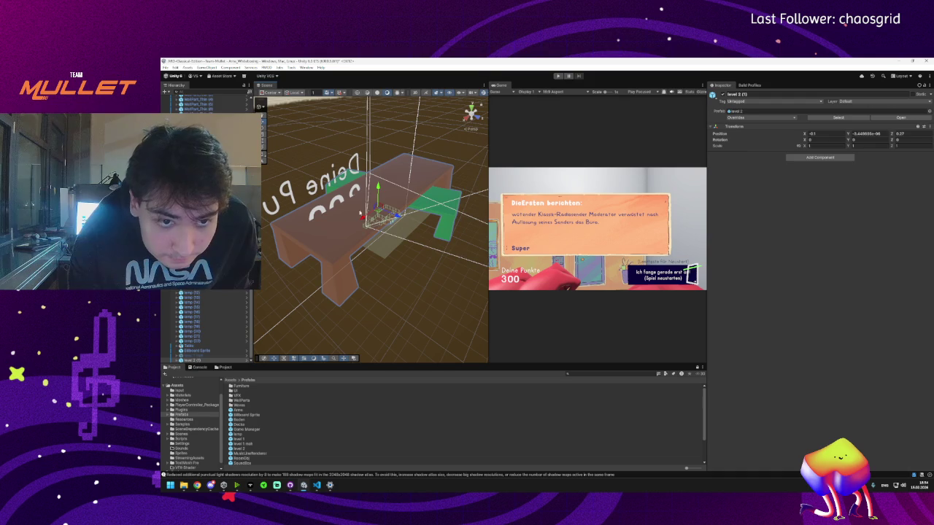
pyautogui.click(341, 233)
pyautogui.click(343, 238)
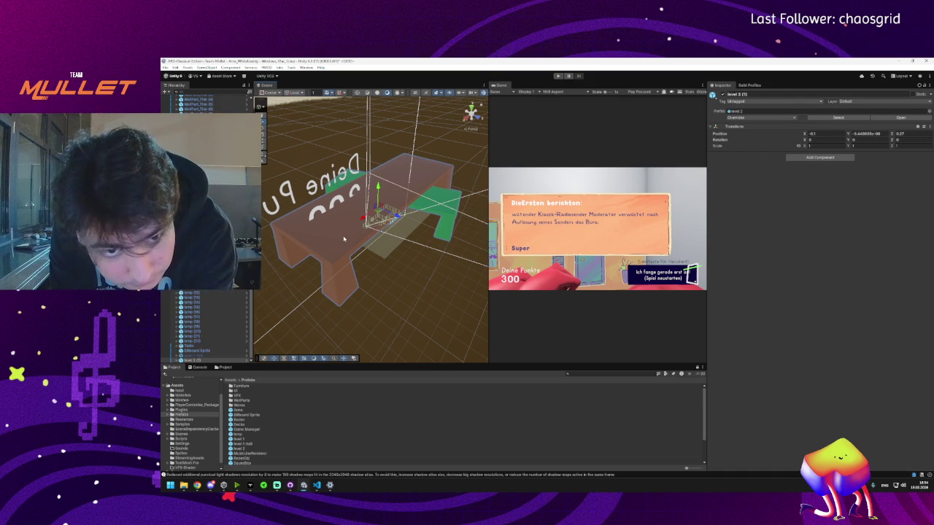
pyautogui.press('Delete')
pyautogui.moveTo(367, 226); pyautogui.dragTo(365, 225)
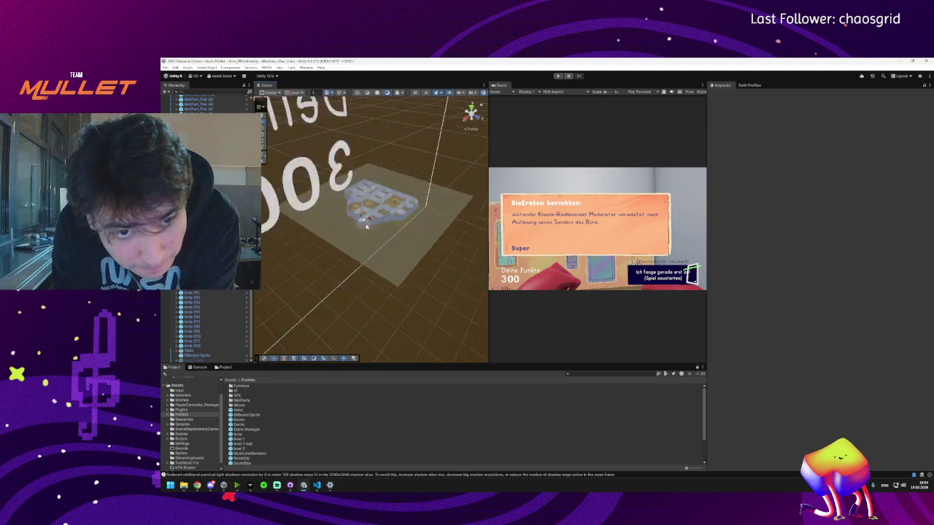
# - Delete the brown MeetingTisch table and the green MeetingTisch (1) table
pyautogui.scroll(3, 365, 225)
pyautogui.scroll(-3, 365, 226)
pyautogui.click(374, 211)
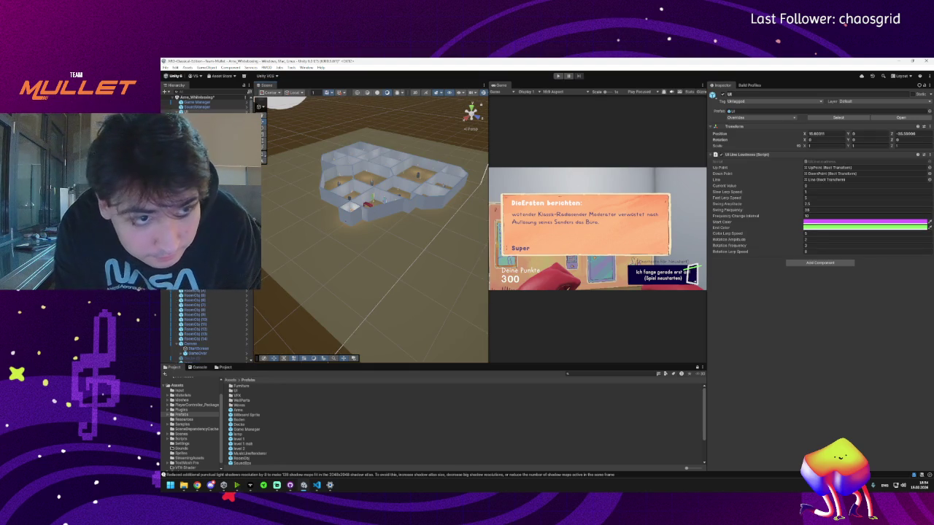
pyautogui.scroll(-5, 199, 350)
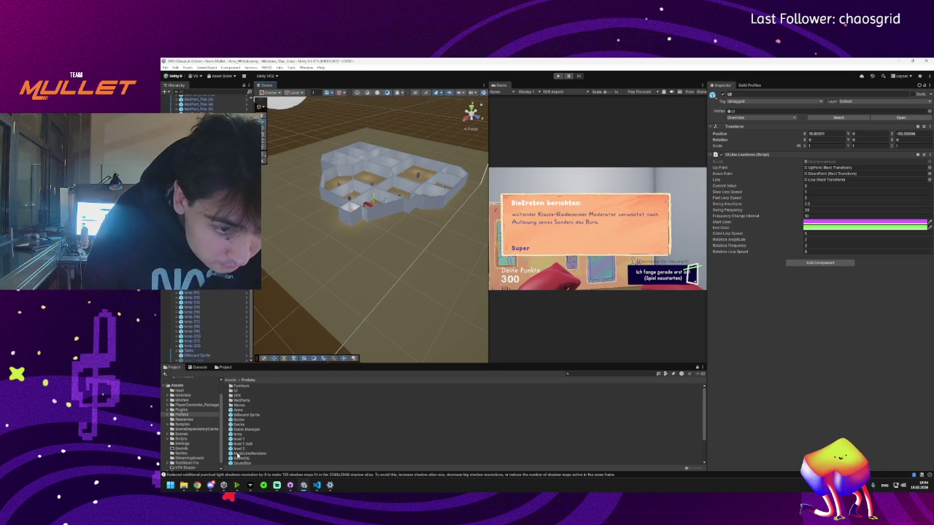
pyautogui.scroll(10, 347, 223)
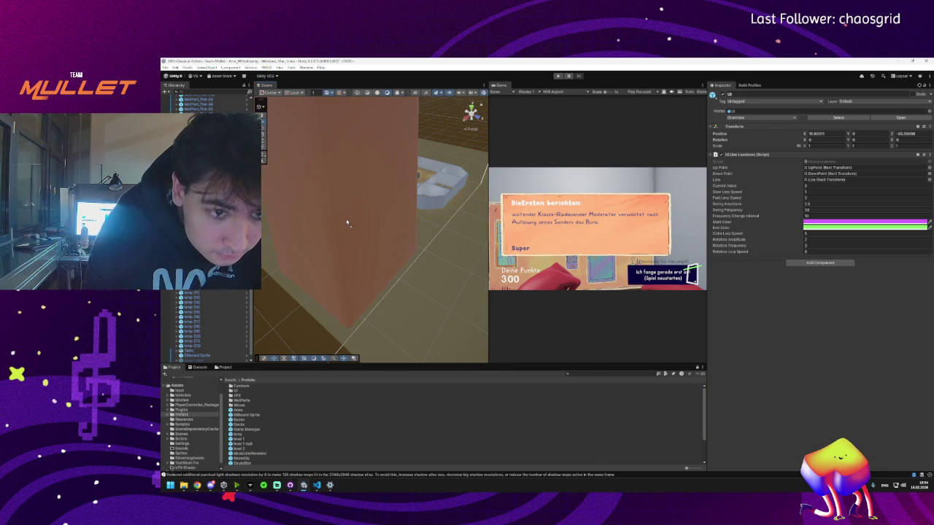
pyautogui.scroll(-5, 347, 223)
pyautogui.click(326, 232)
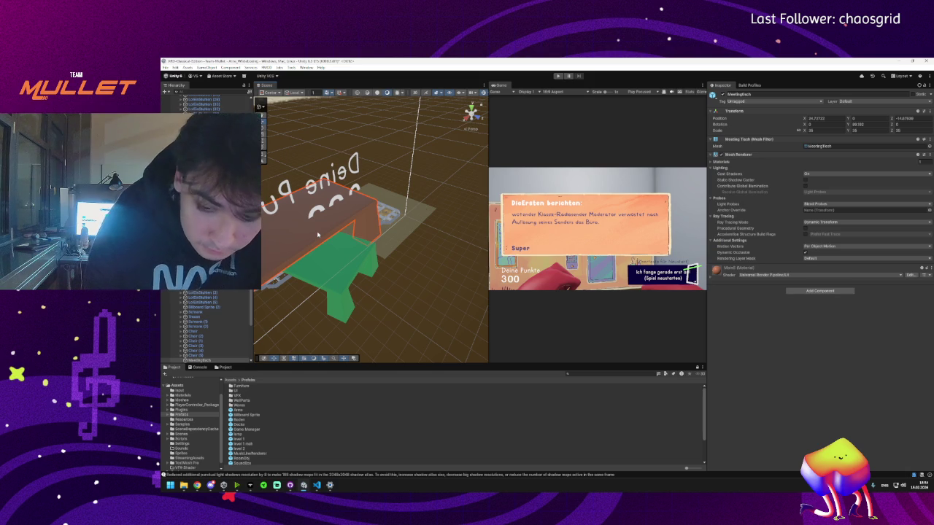
pyautogui.press('Delete')
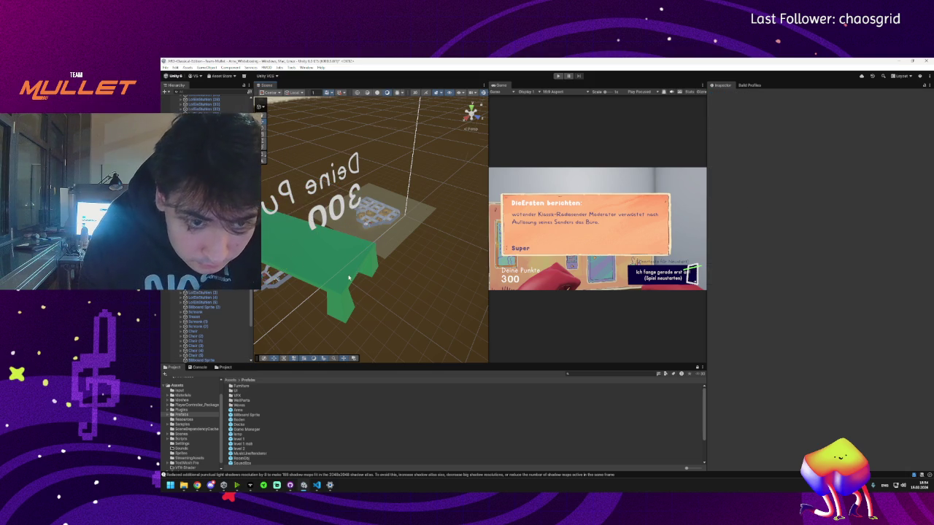
pyautogui.click(349, 278)
pyautogui.press('Delete')
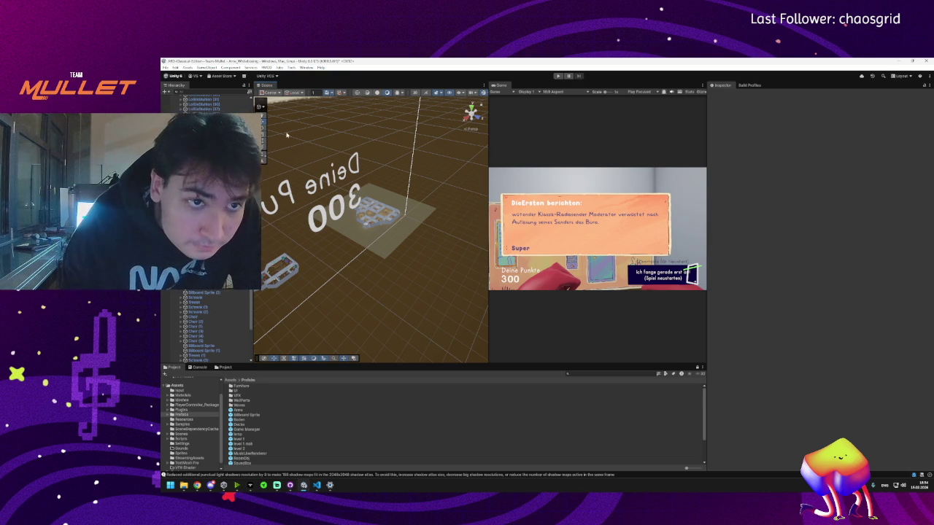
# - Select the Canvas holding the score text and frame it in the Scene view
pyautogui.moveTo(293, 222)
pyautogui.mouseDown()
pyautogui.moveTo(316, 287)
pyautogui.moveTo(369, 277)
pyautogui.moveTo(340, 273)
pyautogui.moveTo(358, 274)
pyautogui.mouseUp()
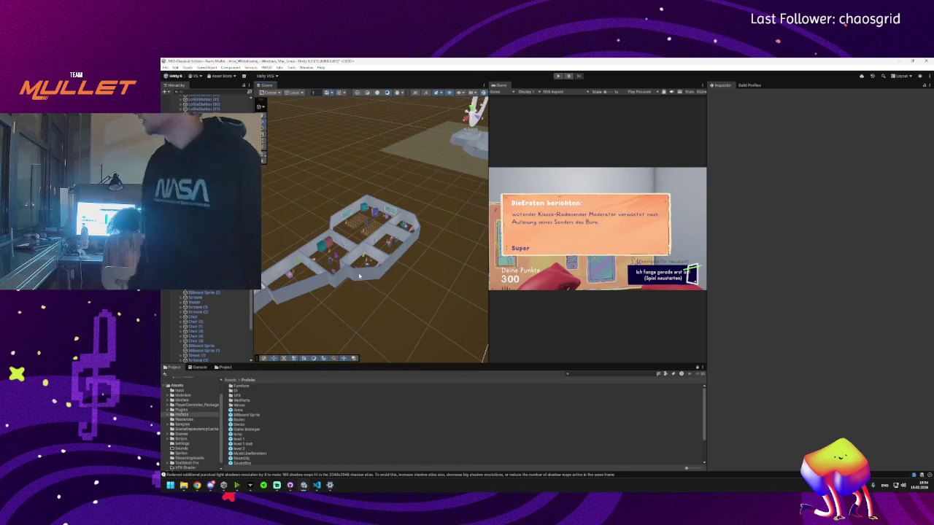
pyautogui.moveTo(358, 275)
pyautogui.mouseDown()
pyautogui.moveTo(383, 251)
pyautogui.moveTo(336, 296)
pyautogui.mouseUp()
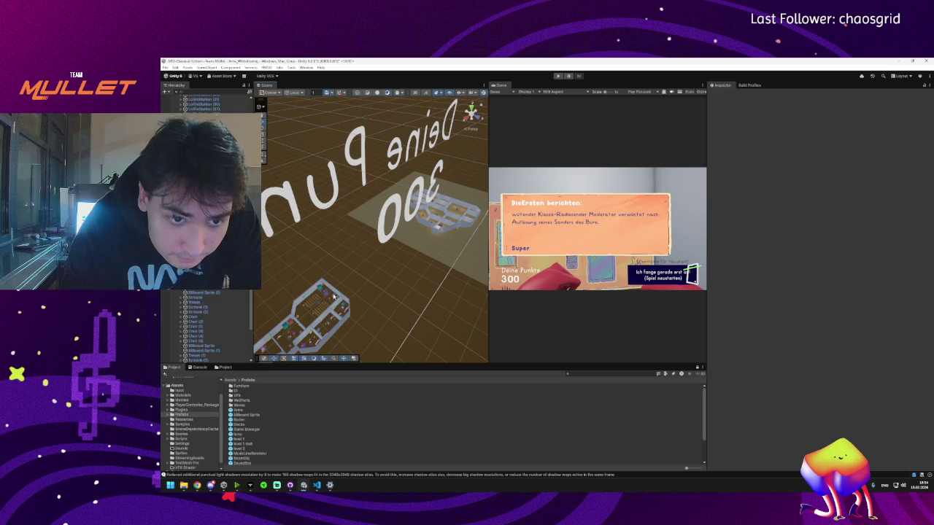
pyautogui.click(335, 296)
pyautogui.scroll(-3, 333, 290)
pyautogui.press('f')
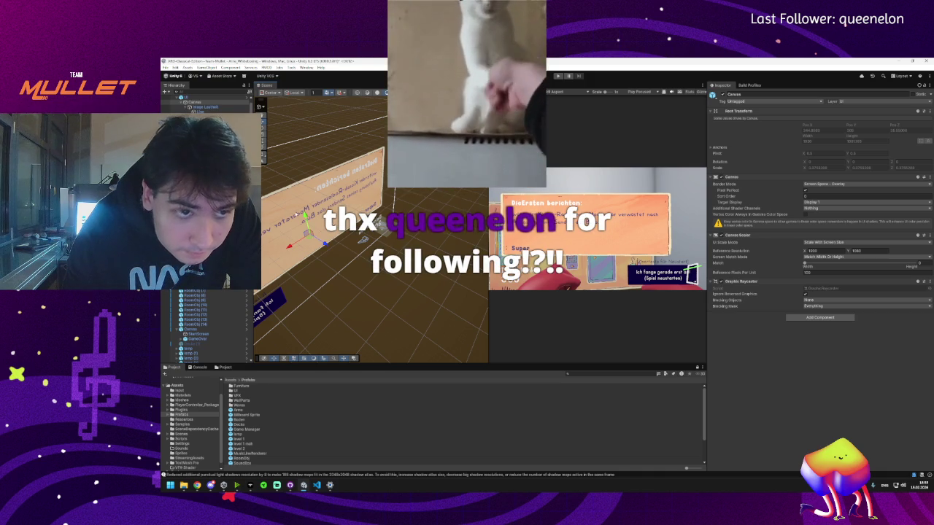
# - Inspect the TMP SubMeshUI text object and the Tresen (3) counter
pyautogui.scroll(-5, 208, 328)
pyautogui.scroll(-5, 208, 329)
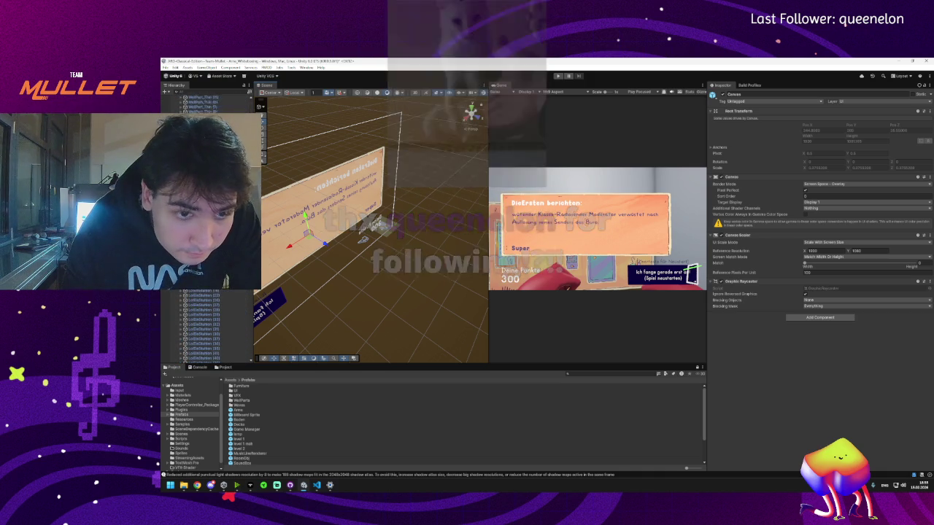
pyautogui.click(361, 242)
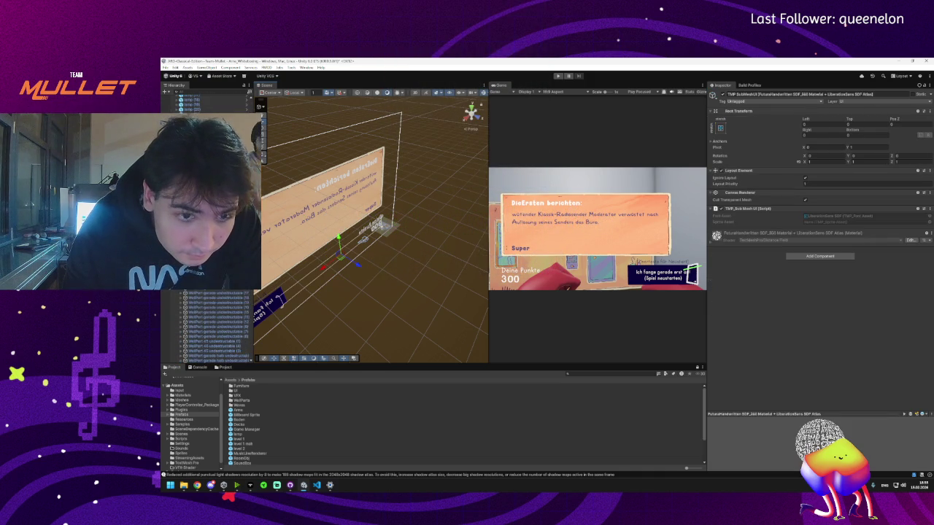
pyautogui.scroll(5, 213, 333)
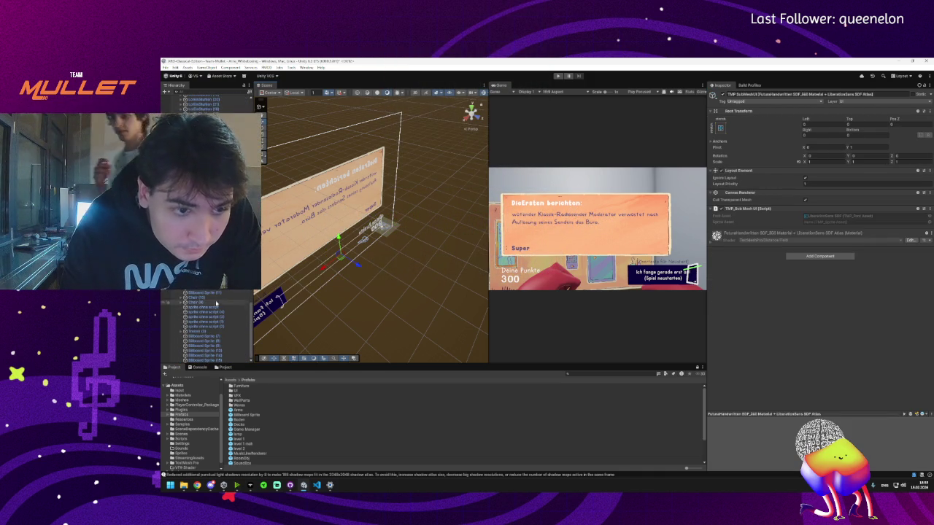
pyautogui.click(213, 333)
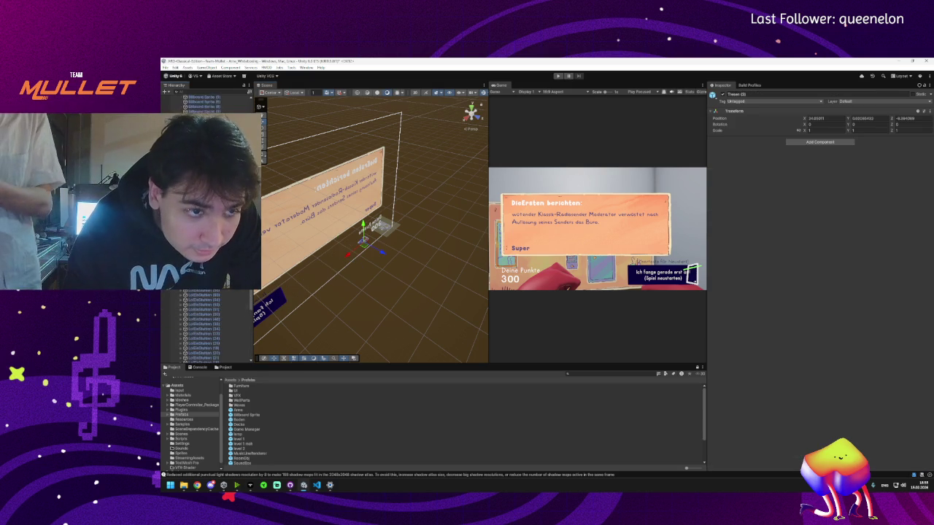
pyautogui.scroll(10, 212, 332)
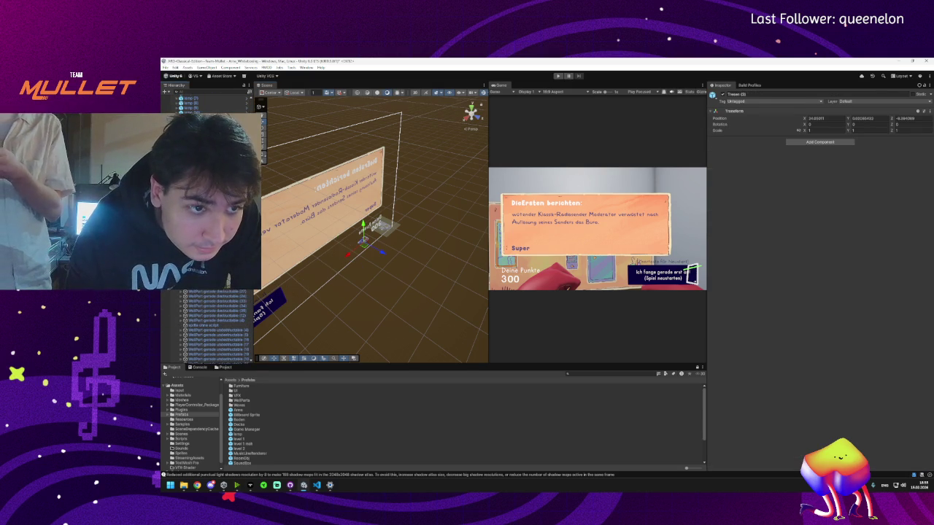
# - Frame level 2 (1) and move it toward the origin, about X 0.3, Y 1.54, Z -0.5
pyautogui.click(197, 219)
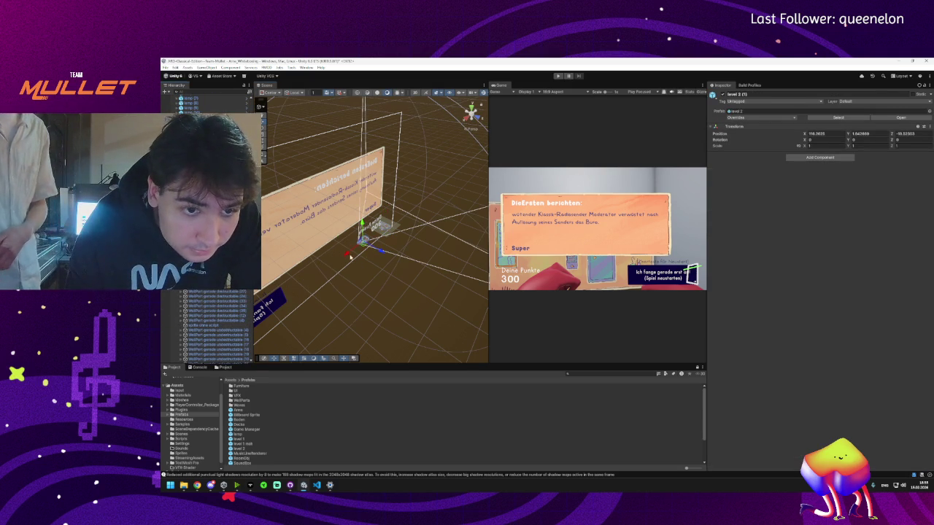
pyautogui.press('f')
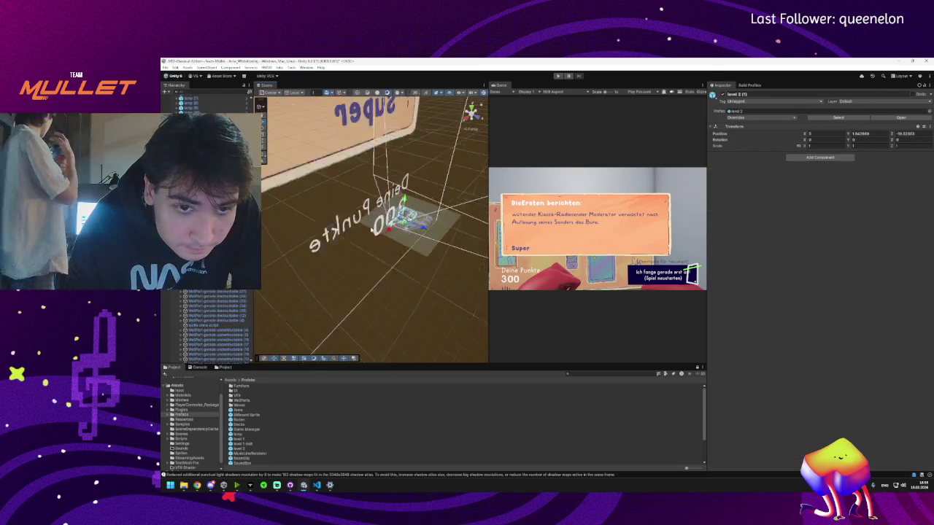
pyautogui.scroll(3, 376, 230)
pyautogui.moveTo(378, 238)
pyautogui.mouseDown()
pyautogui.moveTo(410, 238)
pyautogui.moveTo(430, 259)
pyautogui.moveTo(396, 263)
pyautogui.mouseUp()
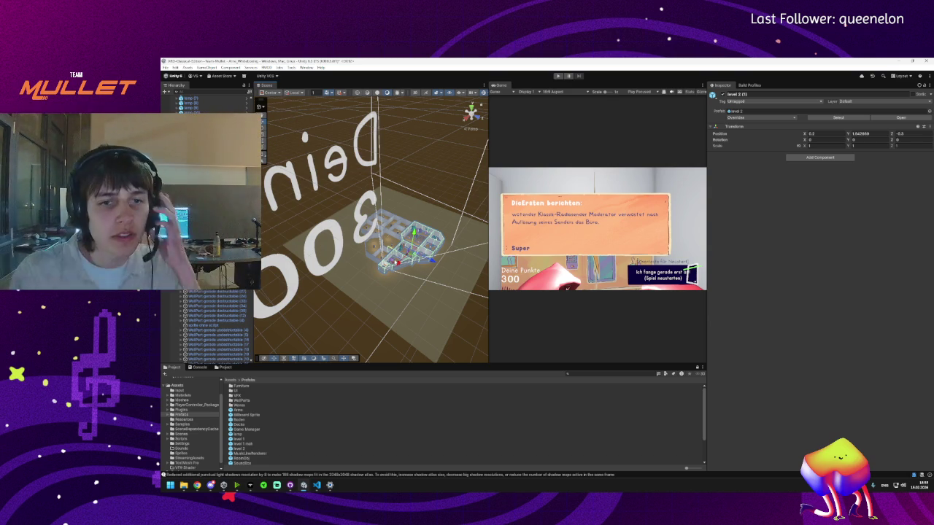
pyautogui.moveTo(291, 127)
pyautogui.mouseDown()
pyautogui.moveTo(357, 229)
pyautogui.moveTo(405, 236)
pyautogui.mouseUp()
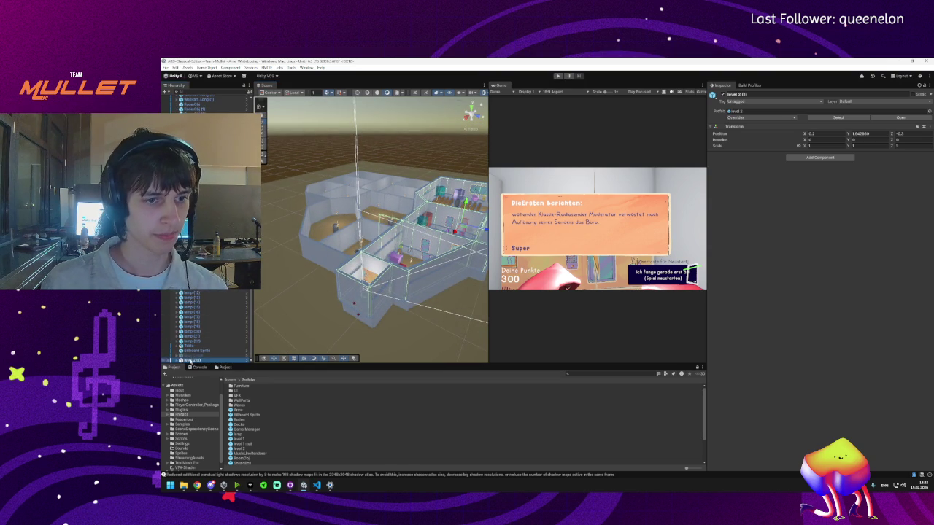
pyautogui.click(188, 342)
pyautogui.click(189, 341)
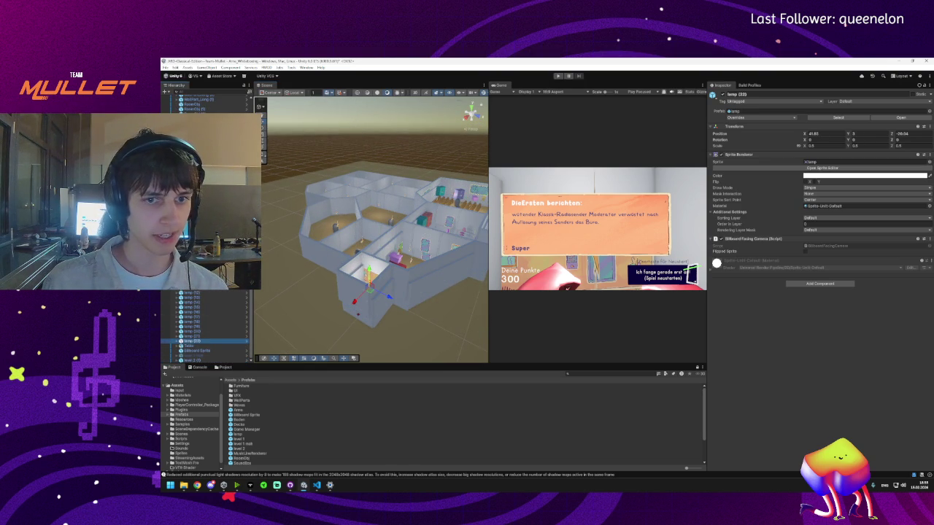
pyautogui.keyDown('shift'); pyautogui.click(189, 235); pyautogui.keyUp('shift')
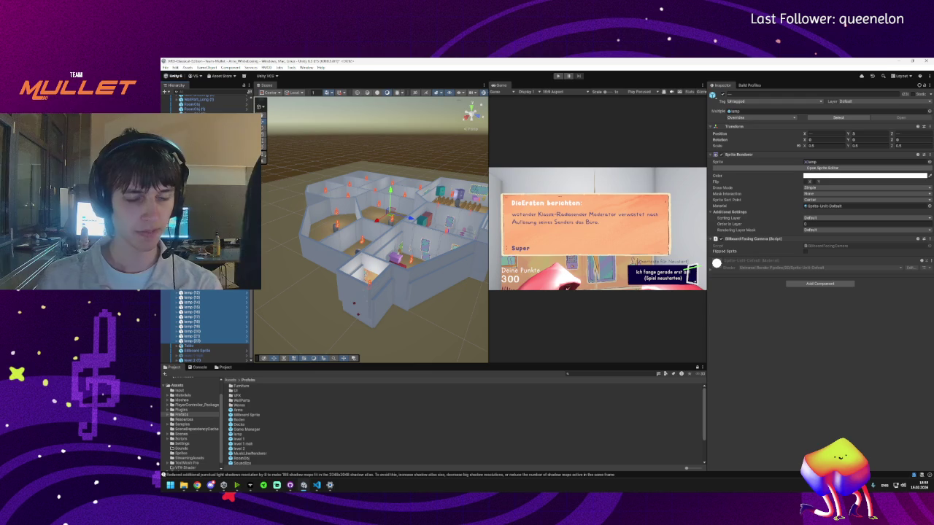
pyautogui.click(189, 345)
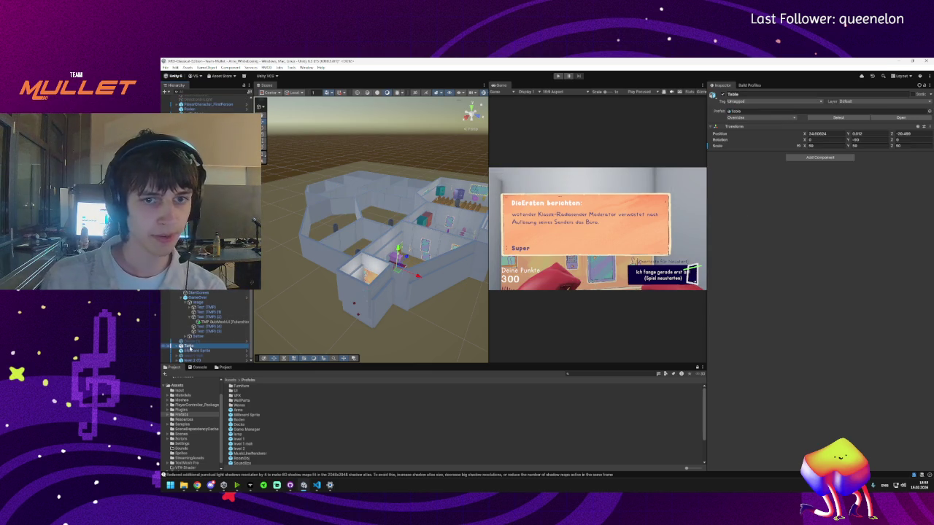
pyautogui.press('f')
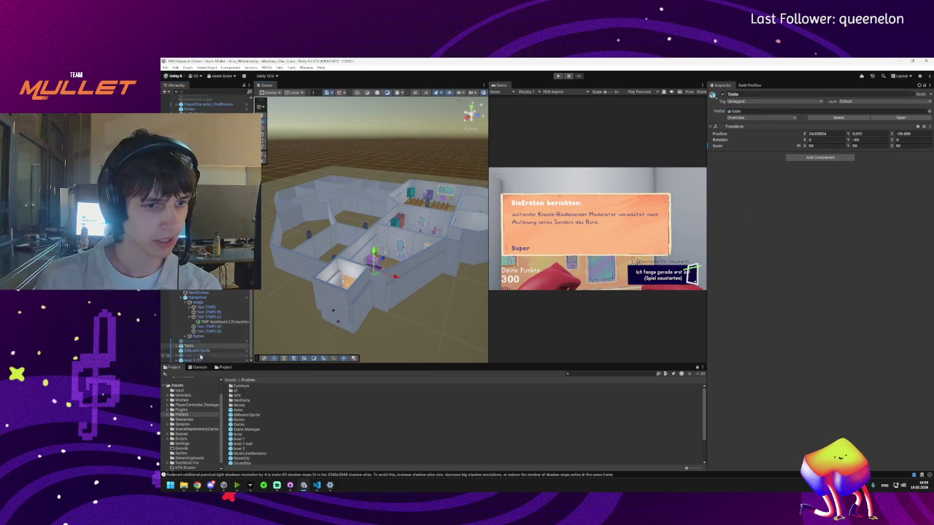
pyautogui.click(197, 351)
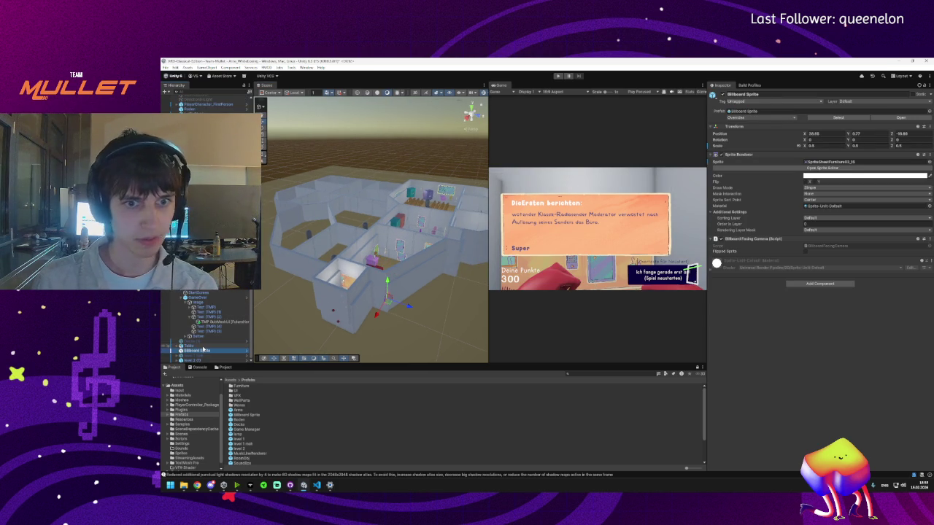
pyautogui.click(201, 347)
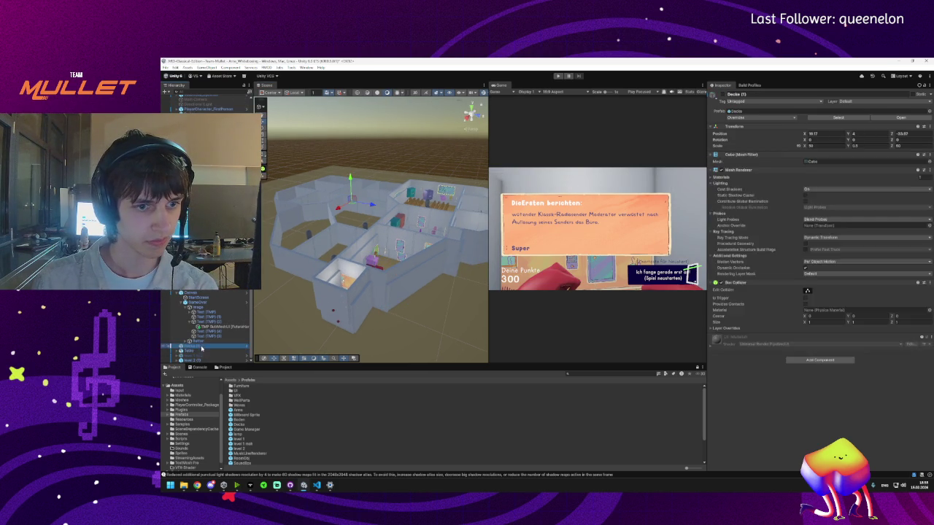
pyautogui.click(201, 351)
pyautogui.press('Up')
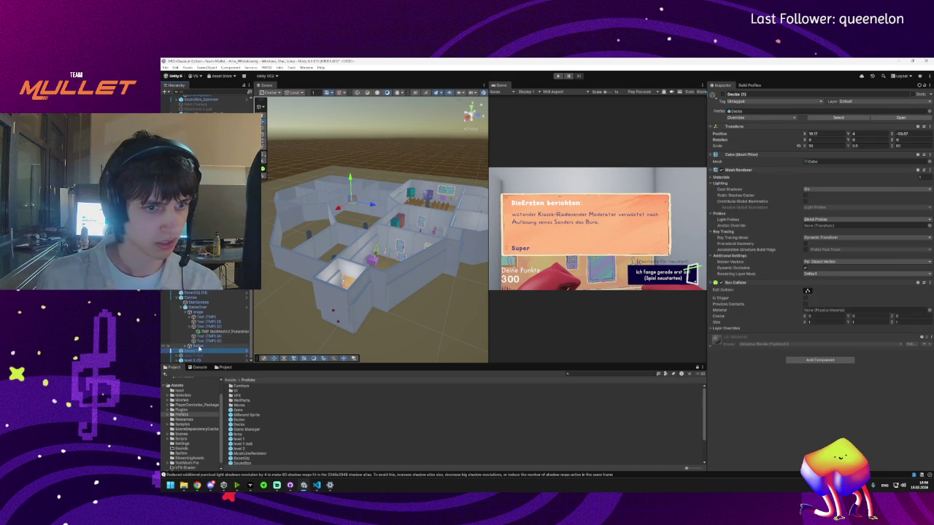
pyautogui.click(199, 347)
pyautogui.moveTo(343, 292); pyautogui.dragTo(351, 282)
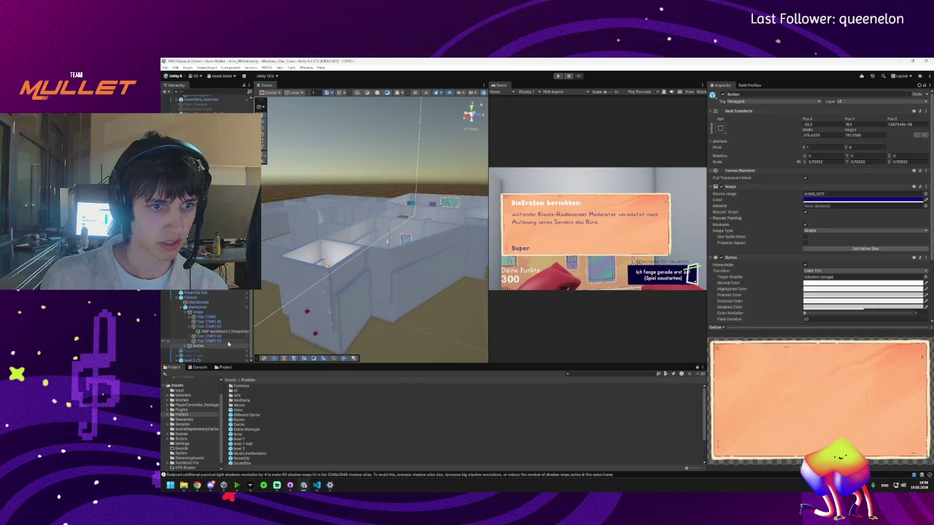
pyautogui.click(183, 308)
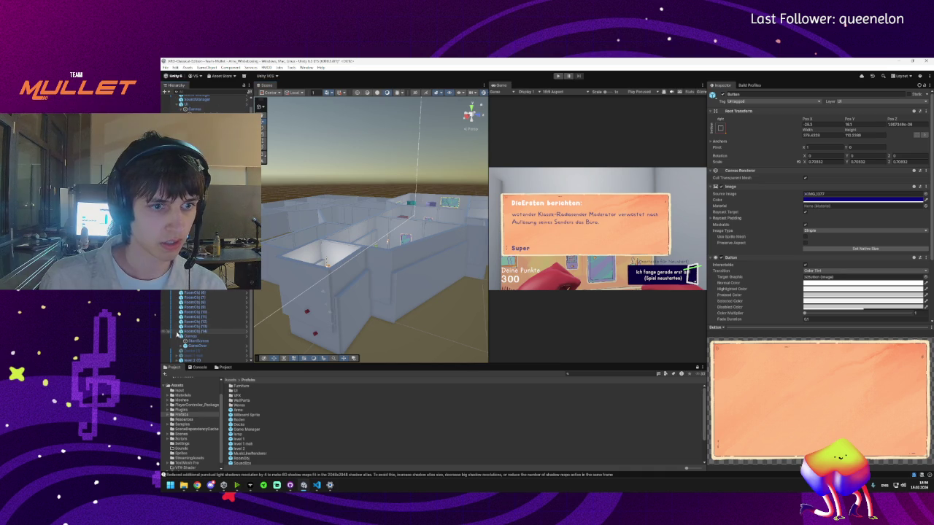
pyautogui.scroll(1, 179, 337)
pyautogui.click(191, 339)
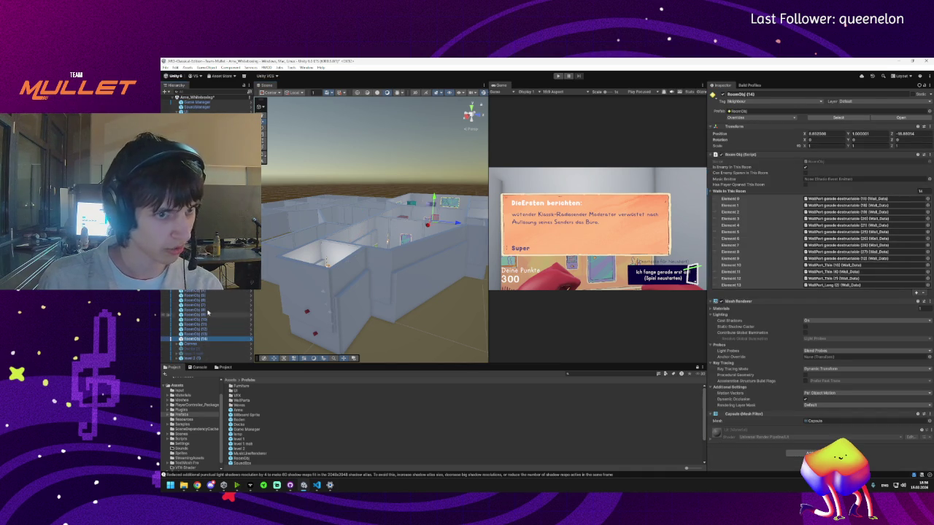
pyautogui.press('Up')
pyautogui.press('Up')
pyautogui.press('Up')
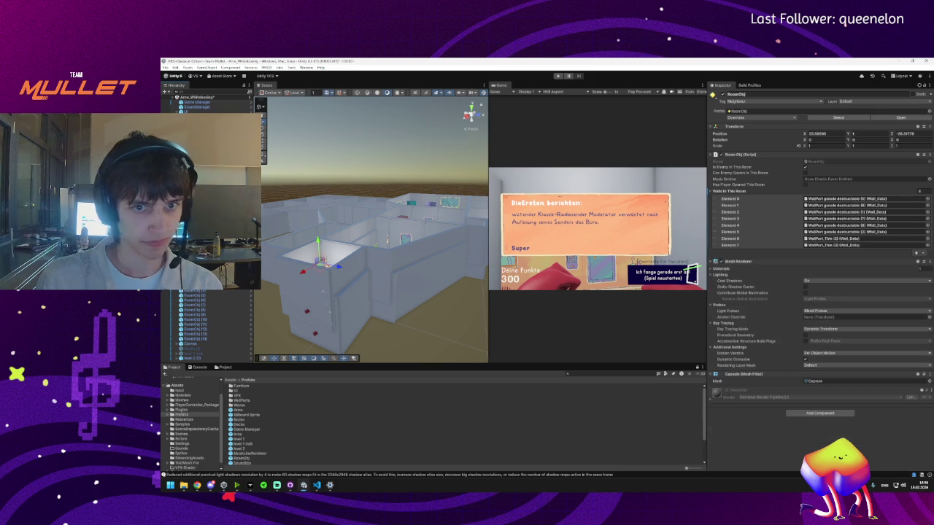
pyautogui.press('Down')
pyautogui.press('Down')
pyautogui.press('Down')
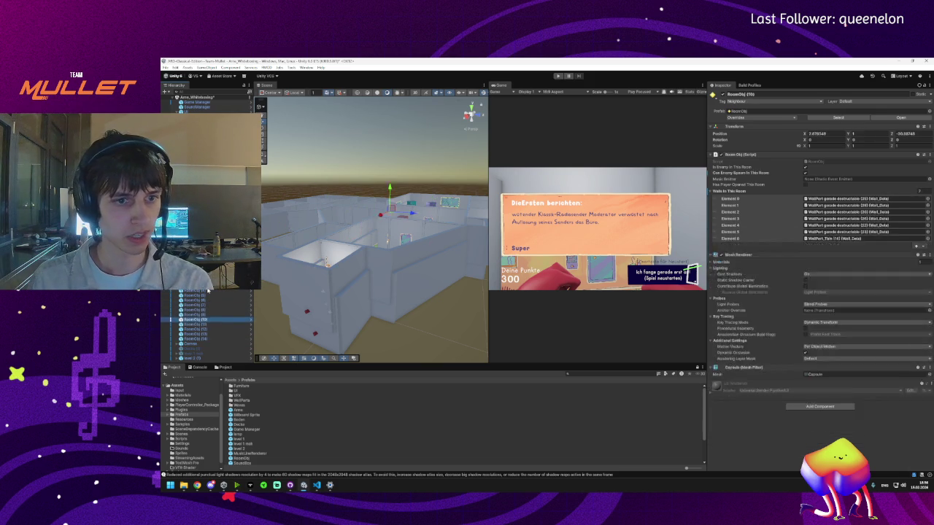
pyautogui.press('Up')
pyautogui.press('Up')
pyautogui.press('Up')
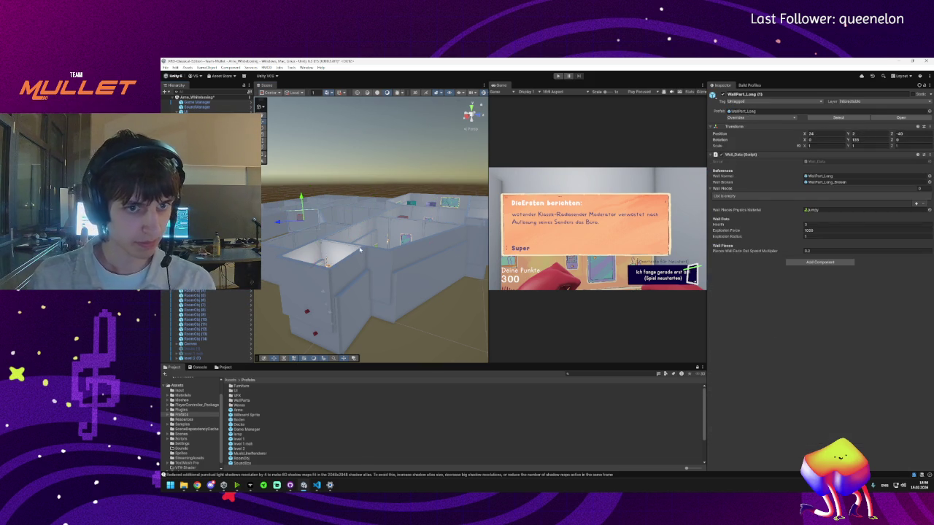
pyautogui.scroll(-5, 372, 226)
pyautogui.moveTo(372, 219); pyautogui.dragTo(372, 277)
pyautogui.hotkey('shift', 'Down')
pyautogui.hotkey('shift', 'Down')
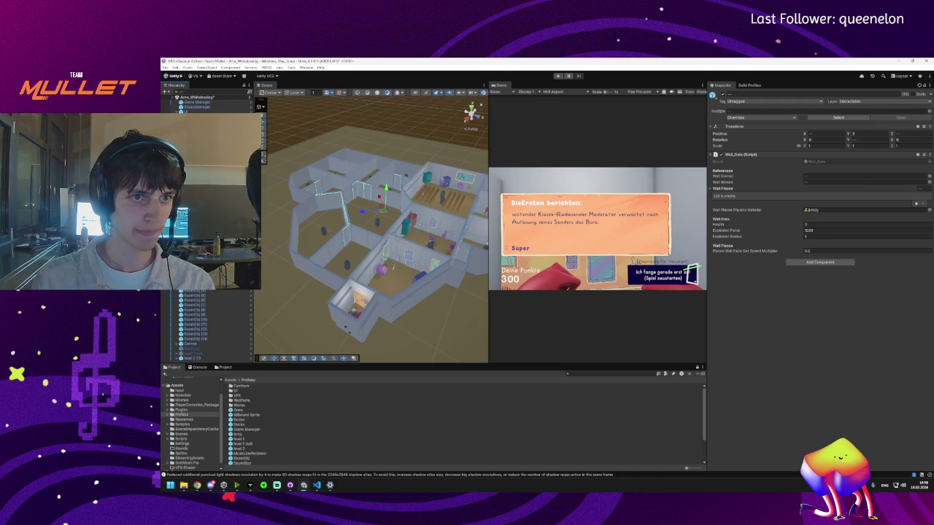
pyautogui.click(355, 243)
pyautogui.moveTo(328, 243); pyautogui.dragTo(357, 244)
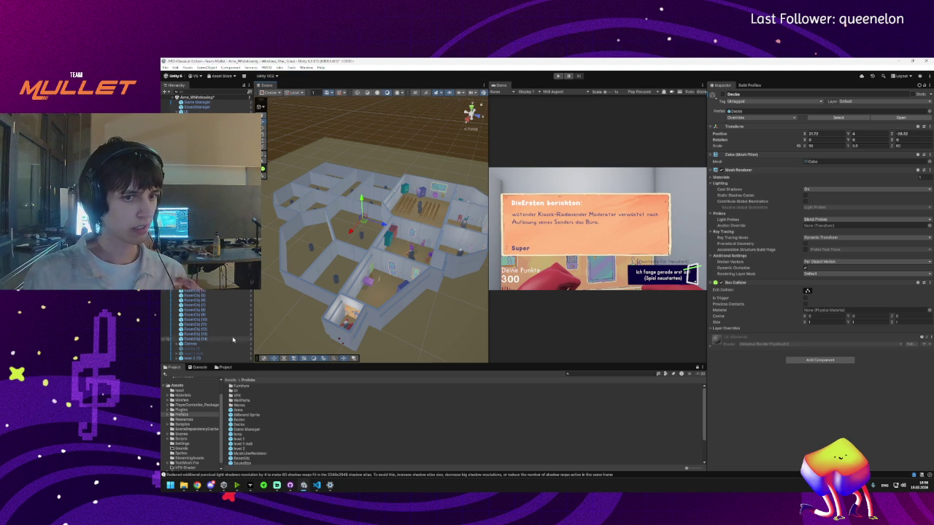
pyautogui.click(205, 354)
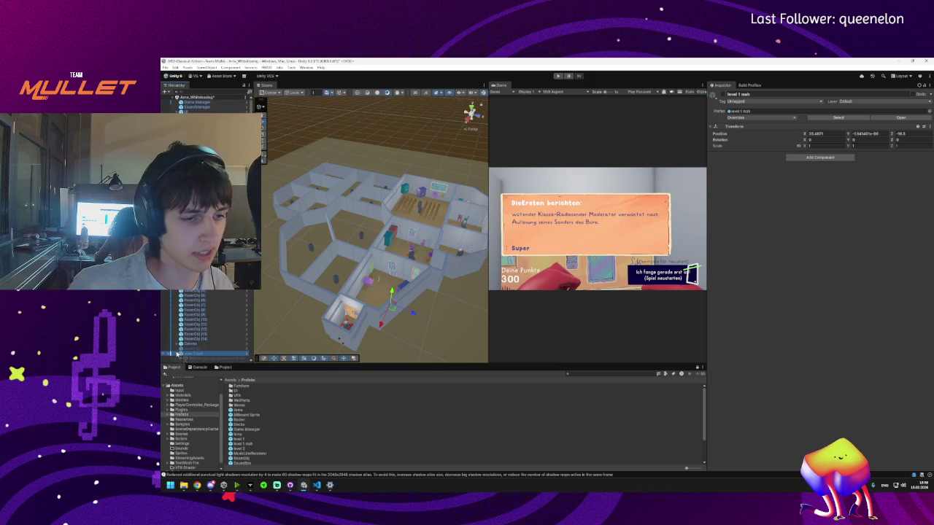
pyautogui.click(177, 354)
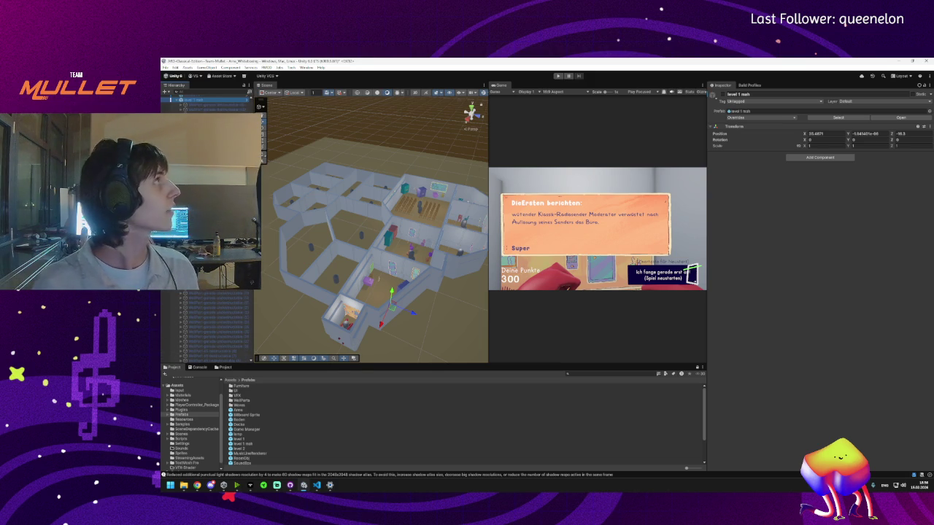
pyautogui.scroll(-10, 211, 321)
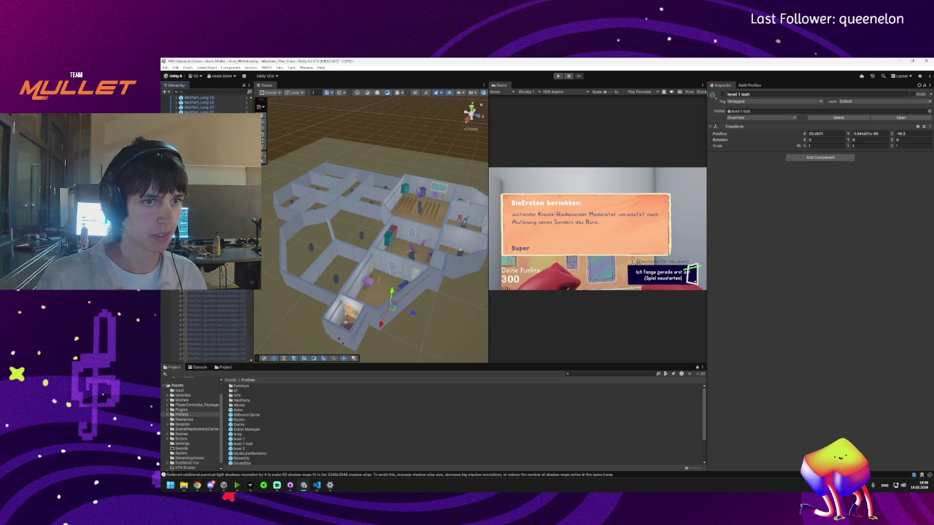
pyautogui.click(194, 349)
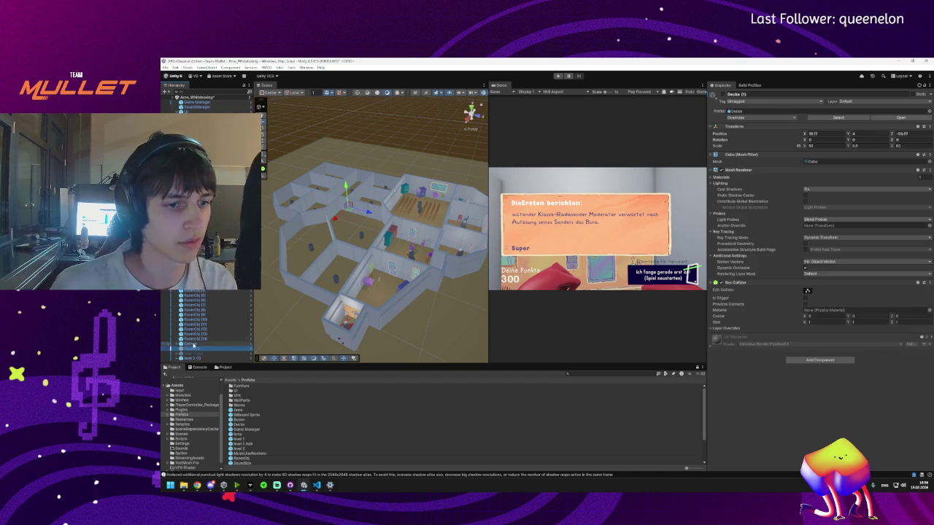
pyautogui.keyDown('shift'); pyautogui.click(191, 354); pyautogui.keyUp('shift')
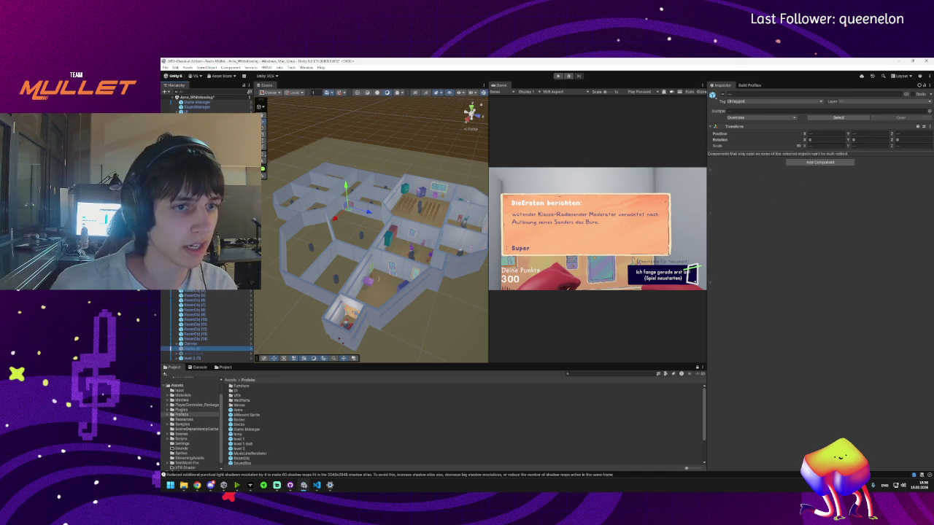
pyautogui.click(191, 349)
pyautogui.click(191, 344)
pyautogui.click(193, 339)
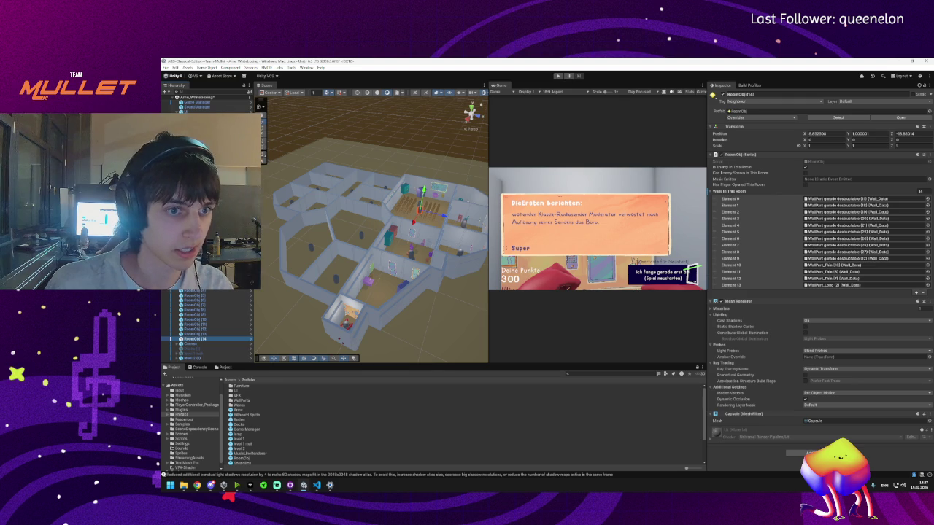
pyautogui.press('Delete')
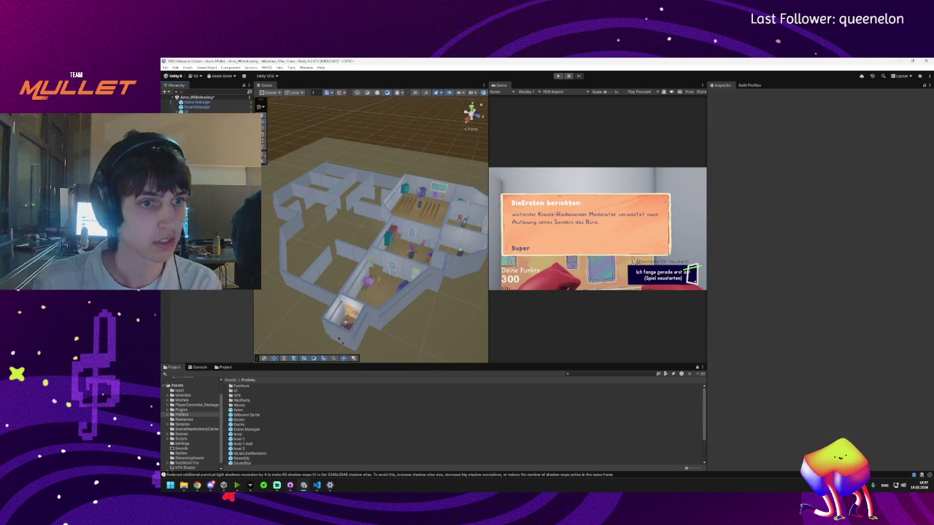
pyautogui.click(361, 219)
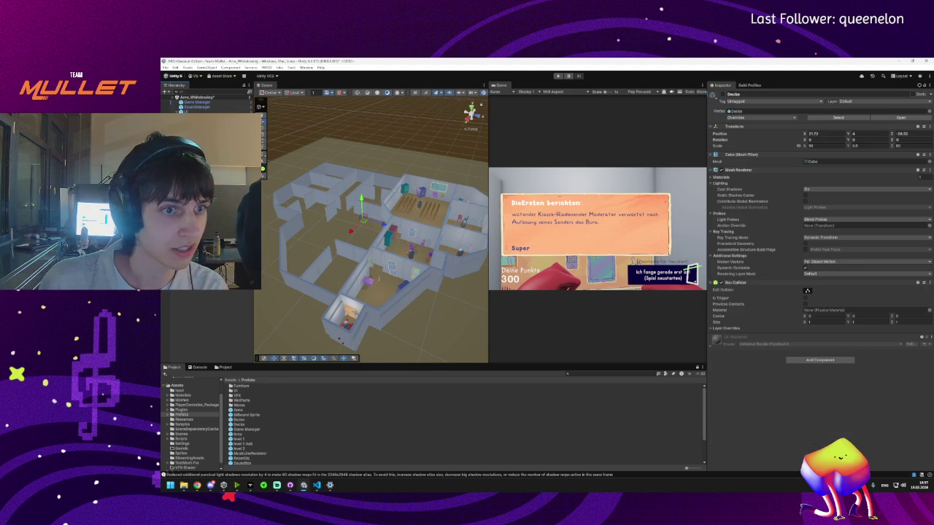
pyautogui.click(391, 305)
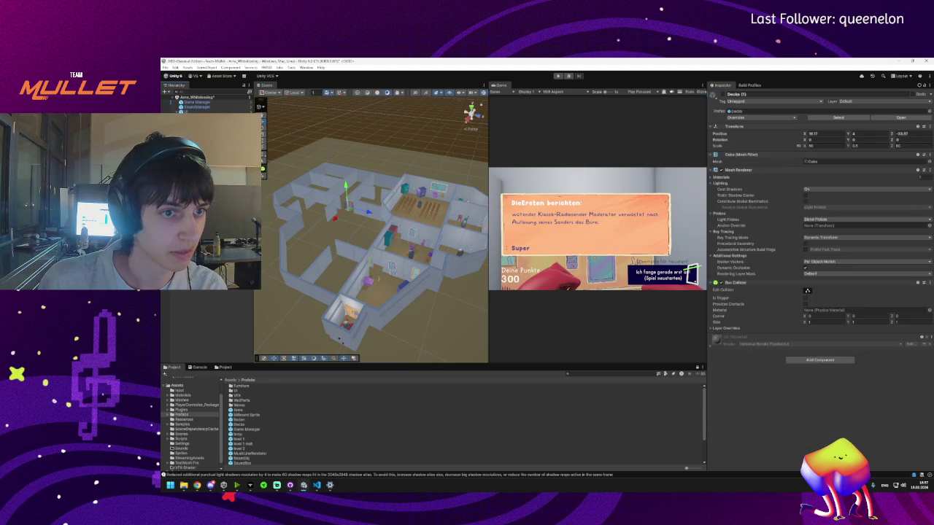
pyautogui.click(361, 204)
pyautogui.click(350, 195)
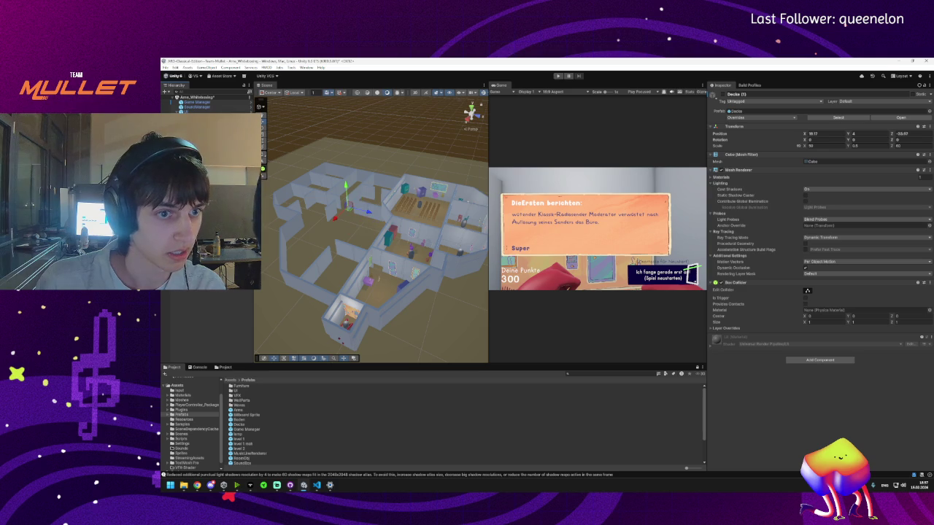
pyautogui.click(438, 146)
pyautogui.click(358, 208)
pyautogui.click(357, 208)
pyautogui.click(357, 208)
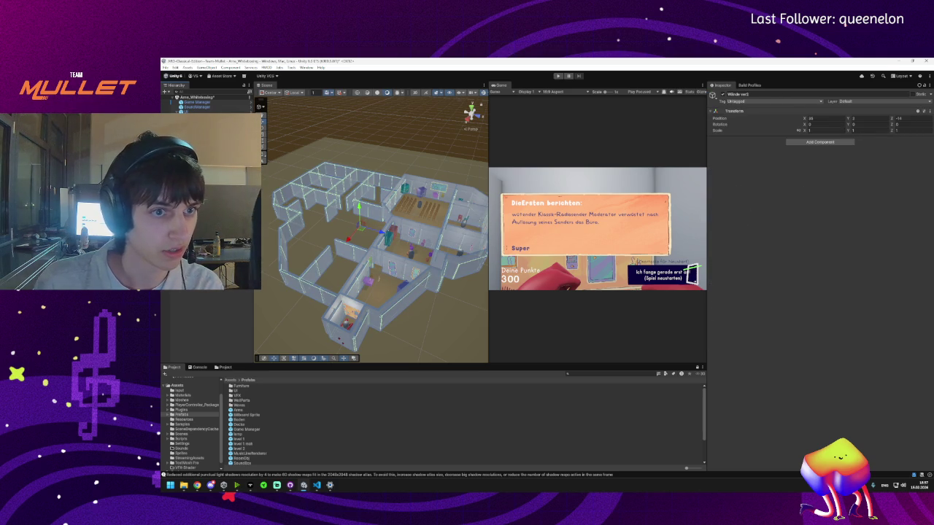
# - Hide and show the walls, then select, frame and lift the level 1 mesh
pyautogui.press('h')
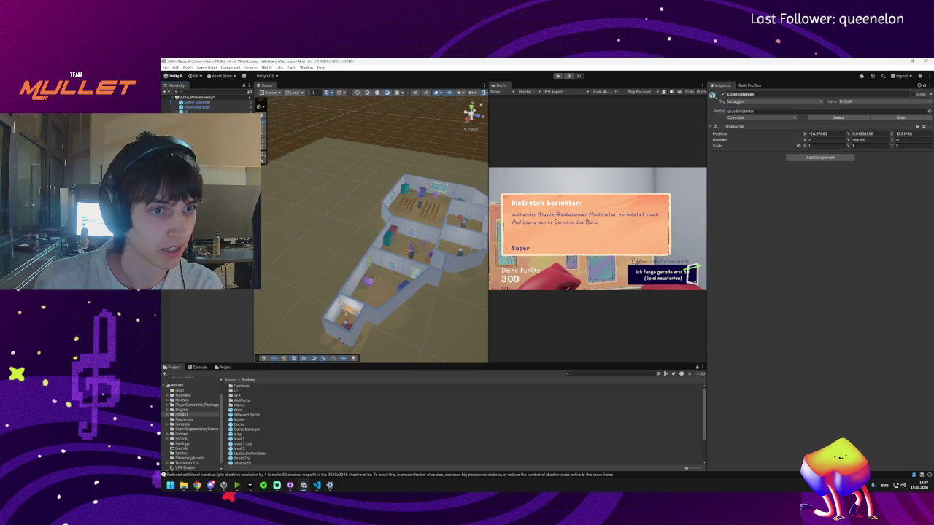
pyautogui.moveTo(339, 267)
pyautogui.mouseDown()
pyautogui.moveTo(321, 270)
pyautogui.moveTo(348, 267)
pyautogui.mouseUp()
pyautogui.click(387, 255)
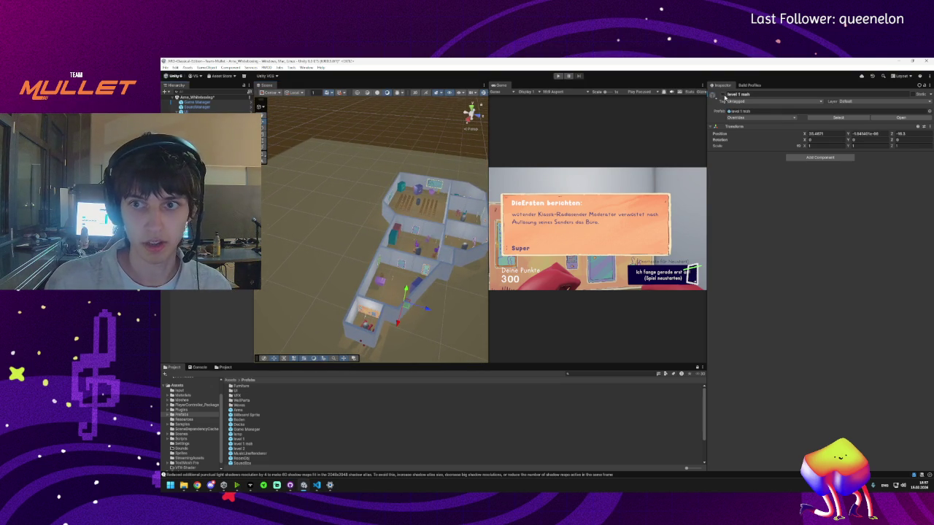
pyautogui.press('h')
pyautogui.press('f')
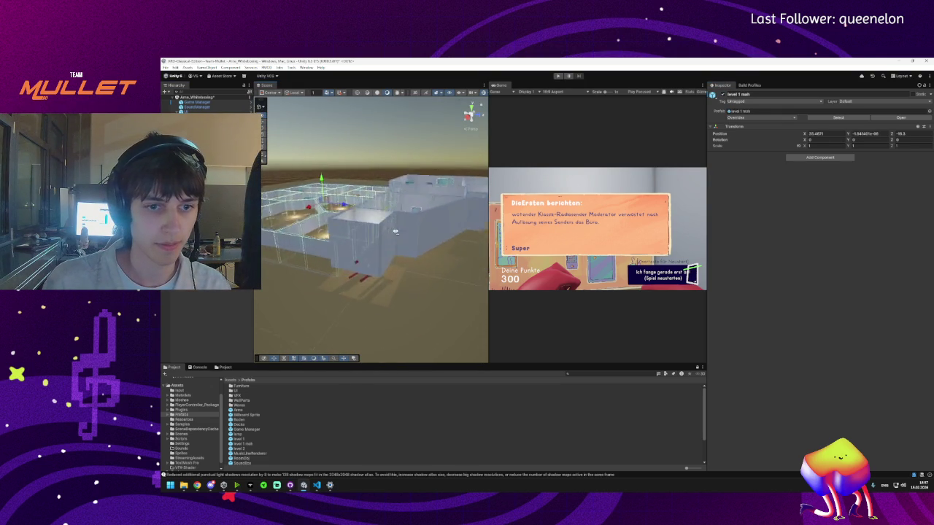
pyautogui.moveTo(335, 189); pyautogui.dragTo(338, 175)
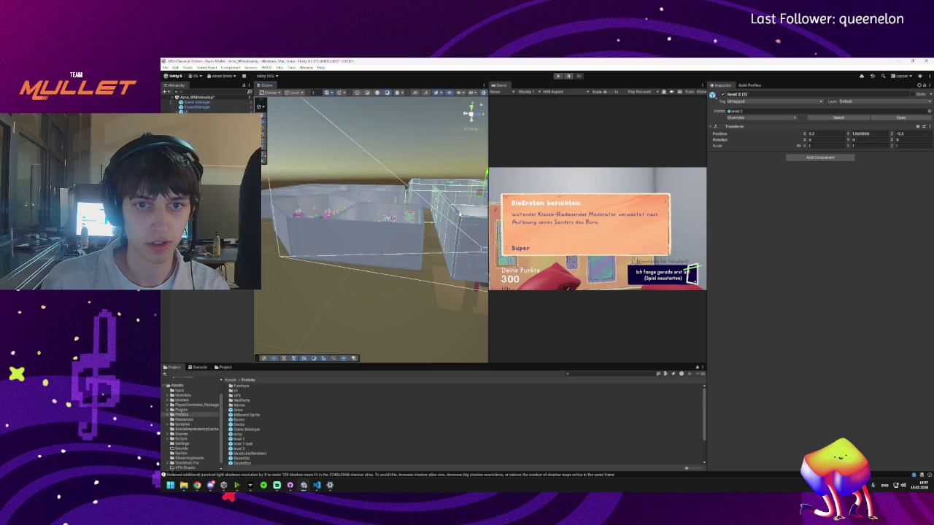
# - Lower level 2 (1) to about Y -0.34, undoing a stray edit on level 1
pyautogui.click(460, 214)
pyautogui.press('f')
pyautogui.moveTo(430, 179); pyautogui.dragTo(429, 190)
pyautogui.click(324, 259)
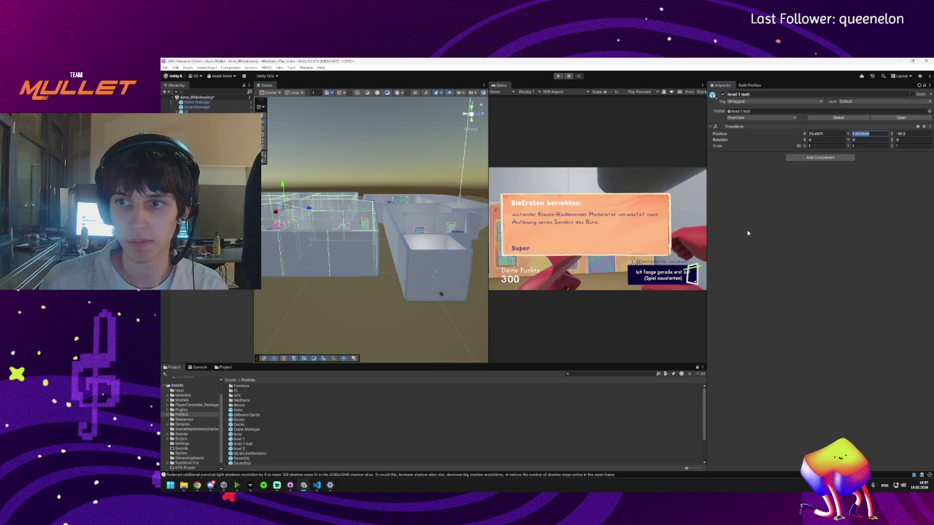
pyautogui.write('0')
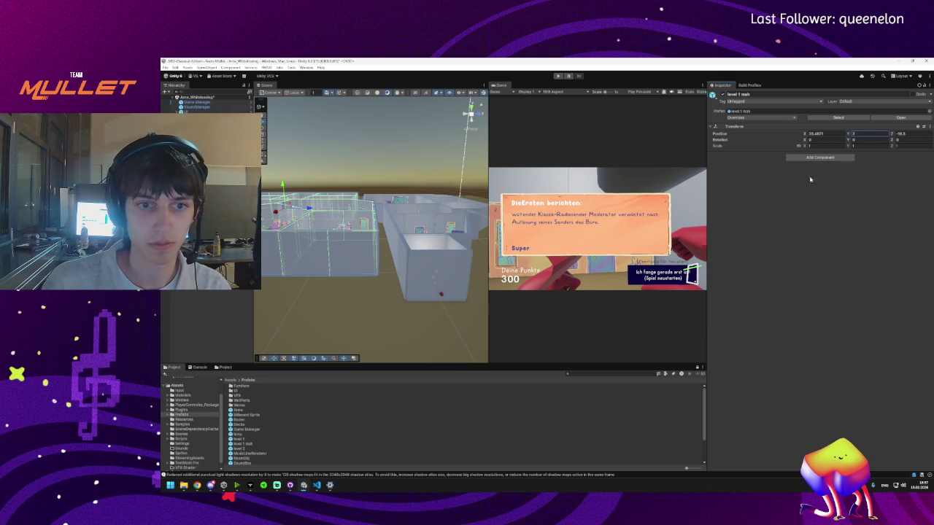
pyautogui.hotkey('ctrl', 'z')
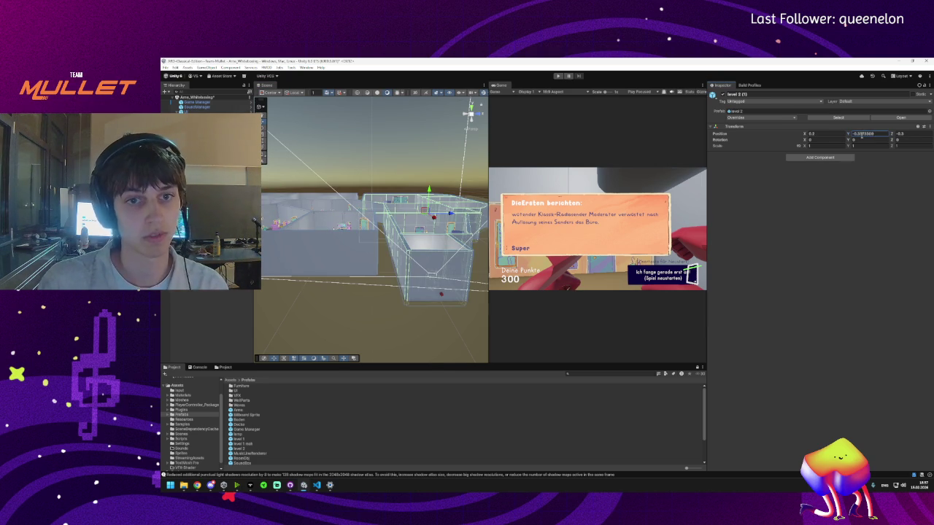
# - Set level 2 (1)'s Position Y to 1, then drag it down to about -0.08
pyautogui.click(861, 135)
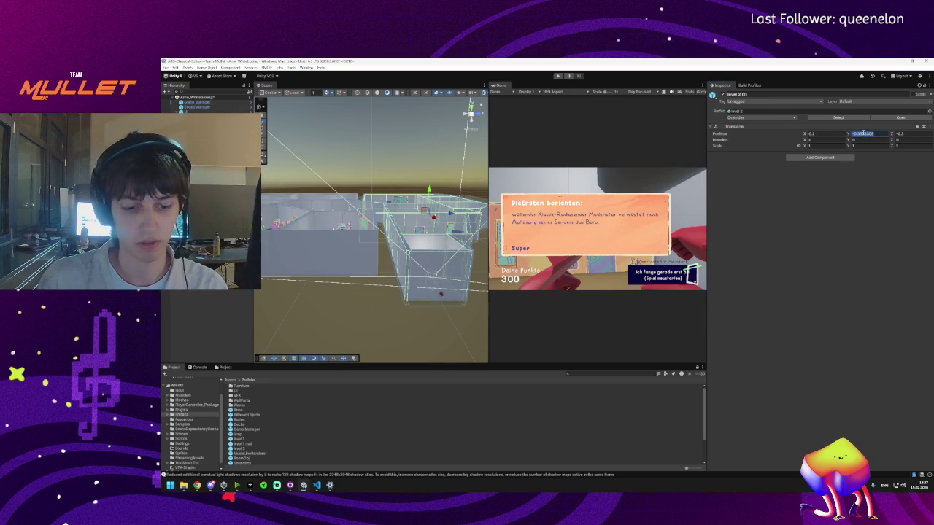
pyautogui.write('1')
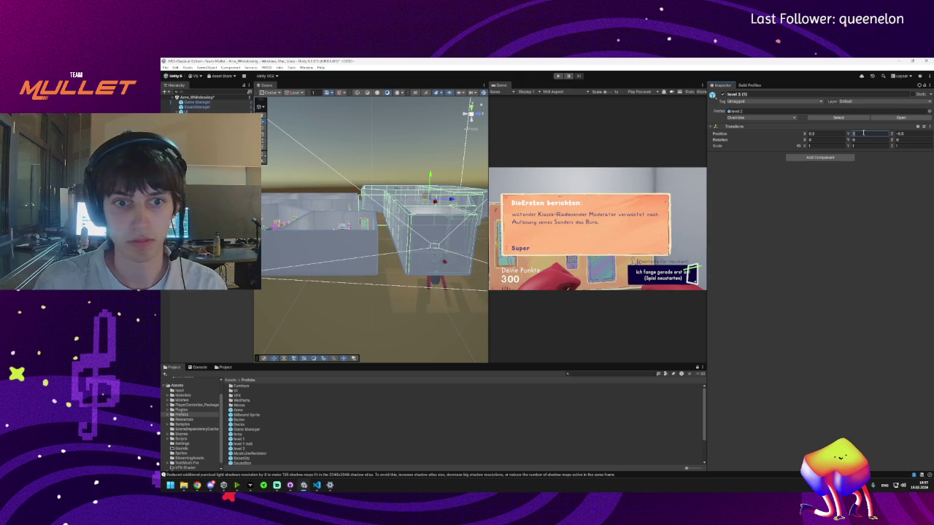
pyautogui.press('Return')
pyautogui.press('f')
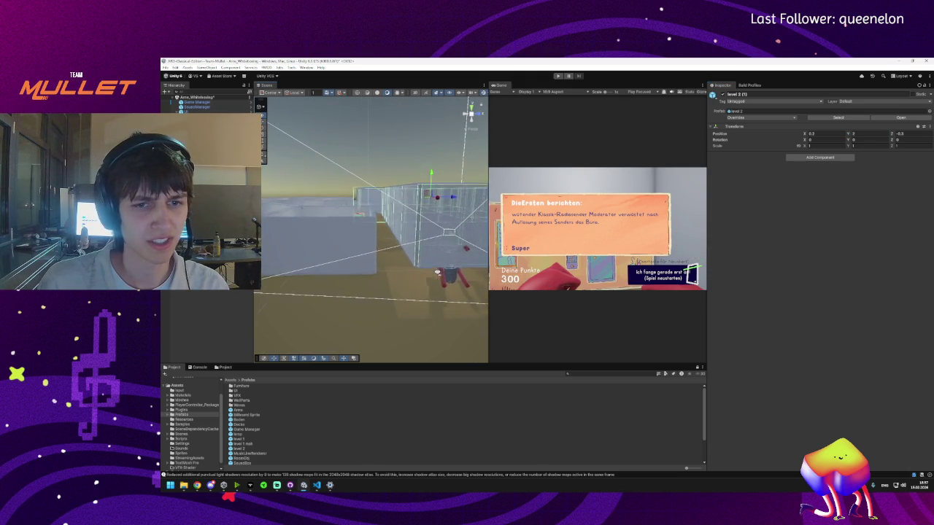
pyautogui.moveTo(432, 182); pyautogui.dragTo(436, 192)
pyautogui.moveTo(400, 260)
pyautogui.mouseDown()
pyautogui.moveTo(414, 306)
pyautogui.moveTo(428, 291)
pyautogui.mouseUp()
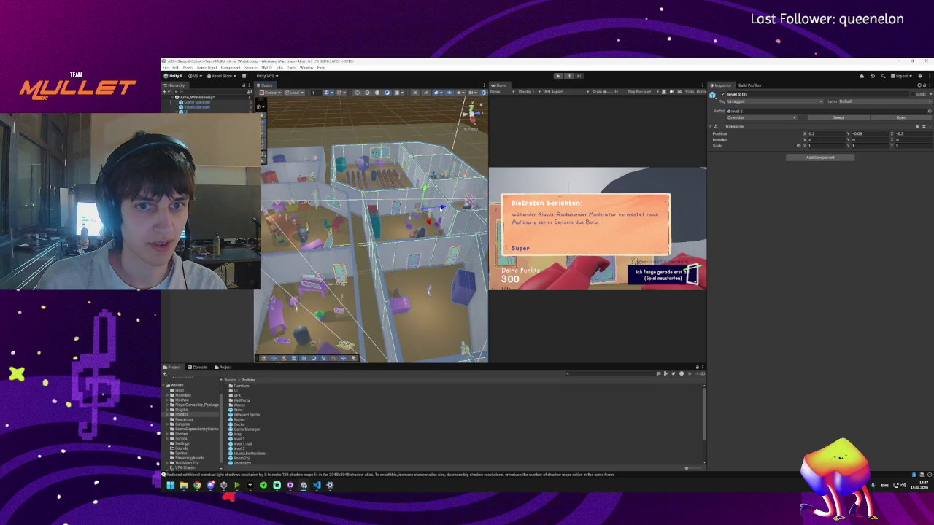
pyautogui.scroll(5, 425, 292)
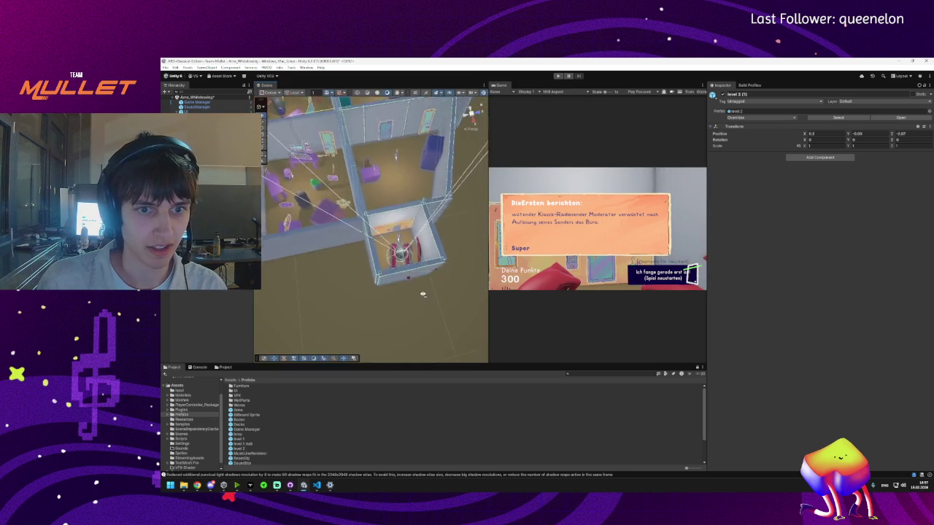
# - Select level 2 (1) and nudge it along Z to about -0.25
pyautogui.moveTo(422, 294)
pyautogui.mouseDown()
pyautogui.moveTo(424, 281)
pyautogui.moveTo(421, 295)
pyautogui.moveTo(376, 219)
pyautogui.mouseUp()
pyautogui.click(439, 216)
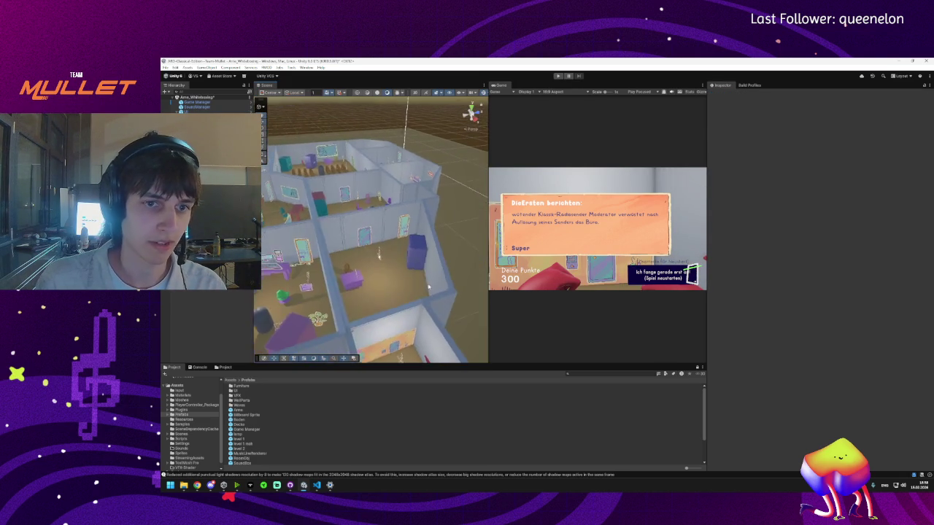
pyautogui.click(373, 217)
pyautogui.moveTo(390, 186); pyautogui.dragTo(388, 188)
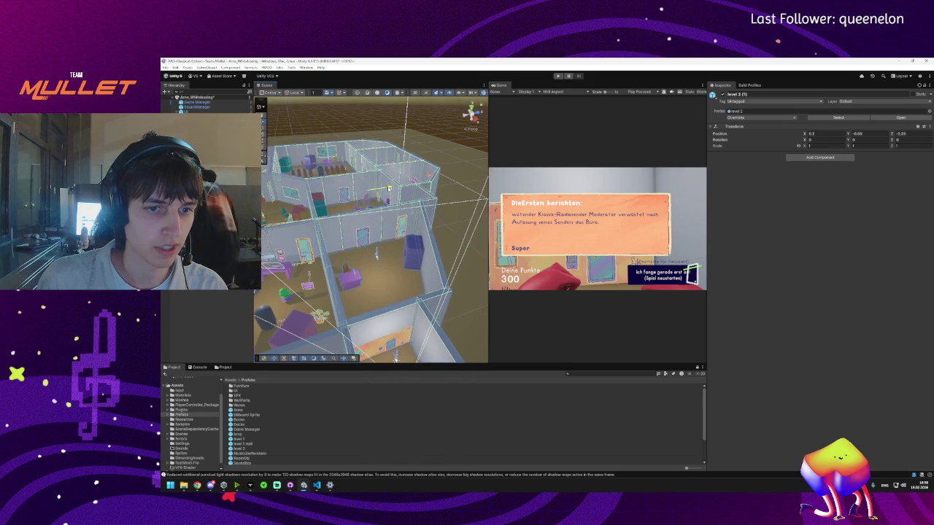
pyautogui.rightClick(388, 188)
pyautogui.moveTo(368, 221); pyautogui.dragTo(365, 252)
# - Inspect Boden, PlayerCharacter_FirstPerson, SoundBox_Spawner, Canvas and UI in turn, then deselect
pyautogui.click(365, 211)
pyautogui.click(426, 344)
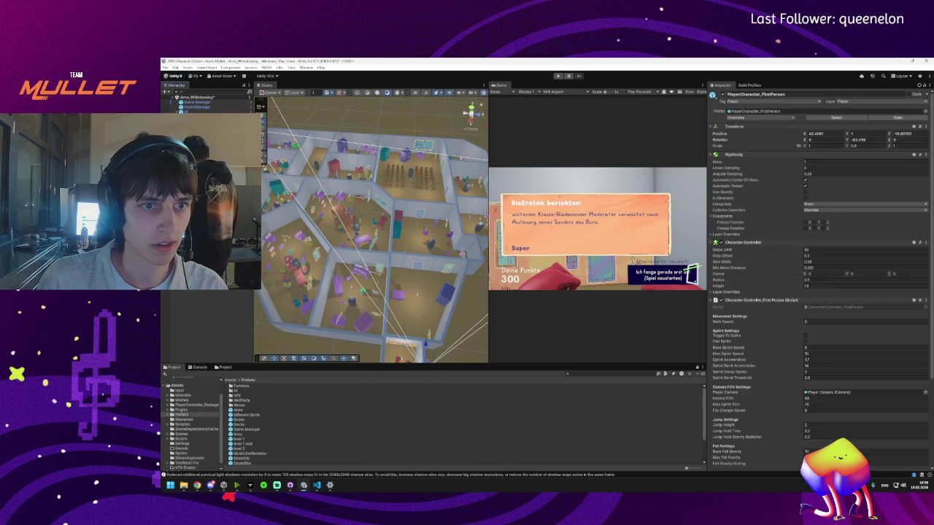
pyautogui.click(426, 343)
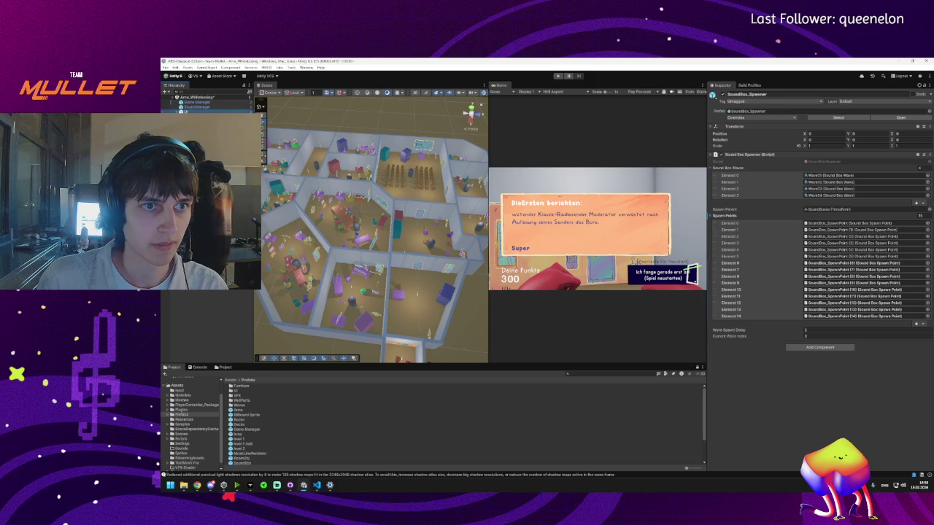
pyautogui.click(426, 343)
pyautogui.click(427, 343)
pyautogui.click(426, 343)
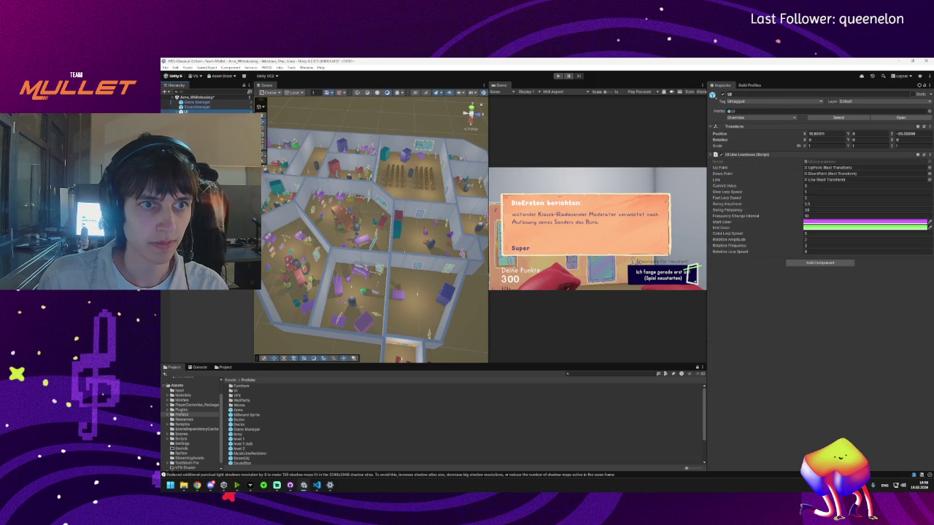
pyautogui.click(591, 128)
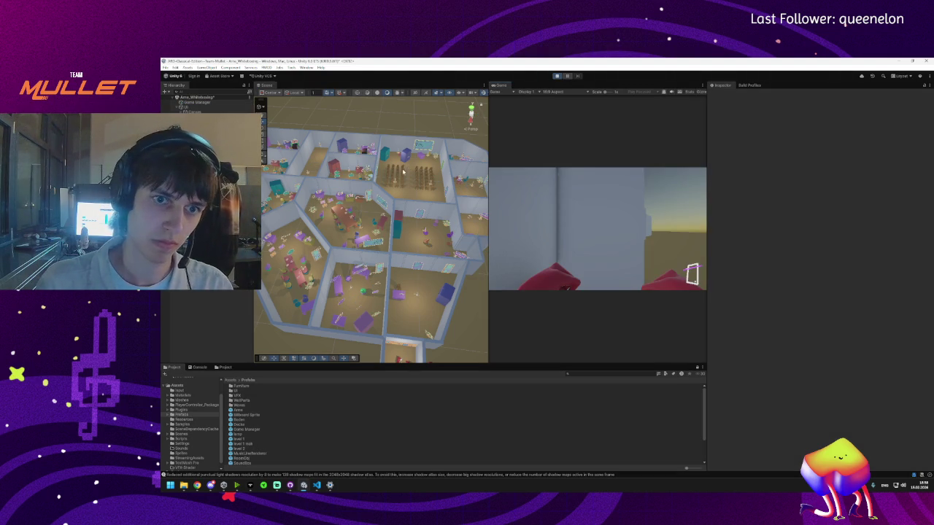
# - Stop the running game and frame the first-person player character in the Scene view
pyautogui.moveTo(403, 171)
pyautogui.mouseDown()
pyautogui.moveTo(397, 230)
pyautogui.moveTo(386, 227)
pyautogui.mouseUp()
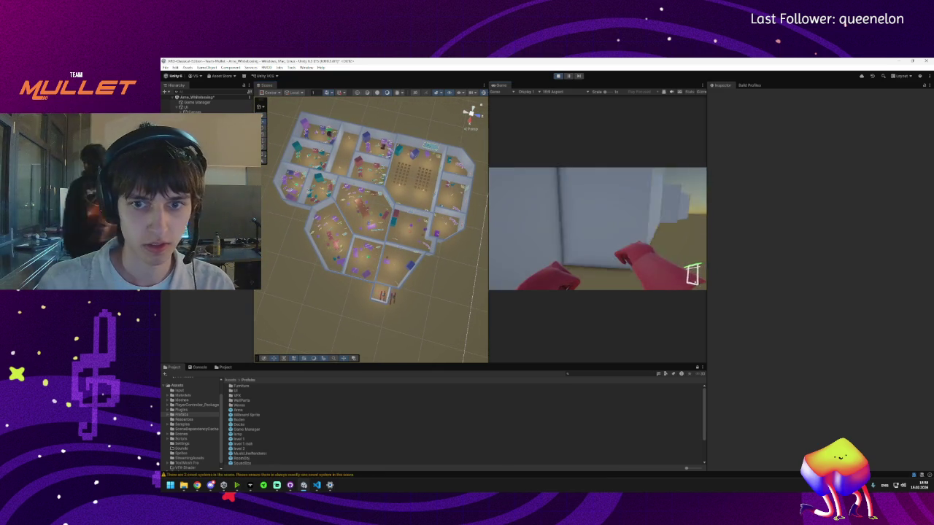
pyautogui.press('super')
pyautogui.click(560, 76)
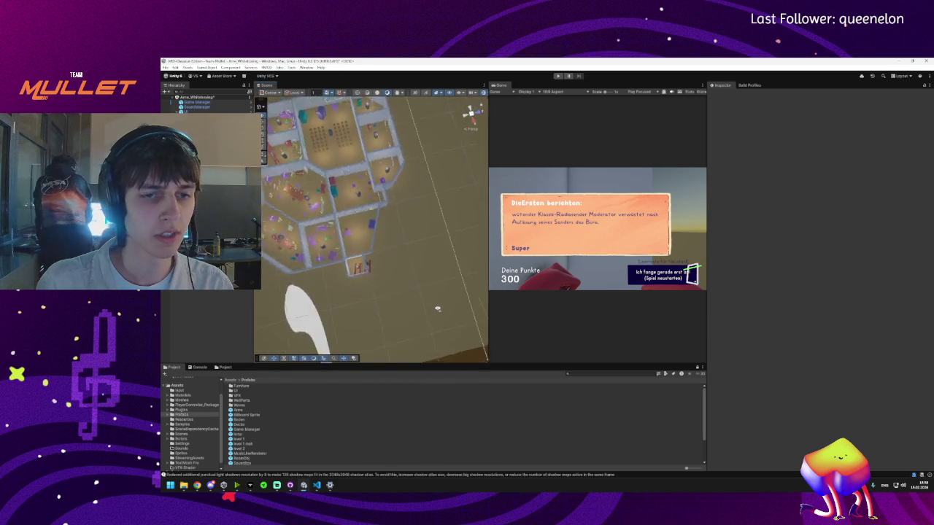
pyautogui.moveTo(438, 309)
pyautogui.mouseDown()
pyautogui.moveTo(333, 260)
pyautogui.moveTo(335, 270)
pyautogui.moveTo(350, 255)
pyautogui.mouseUp()
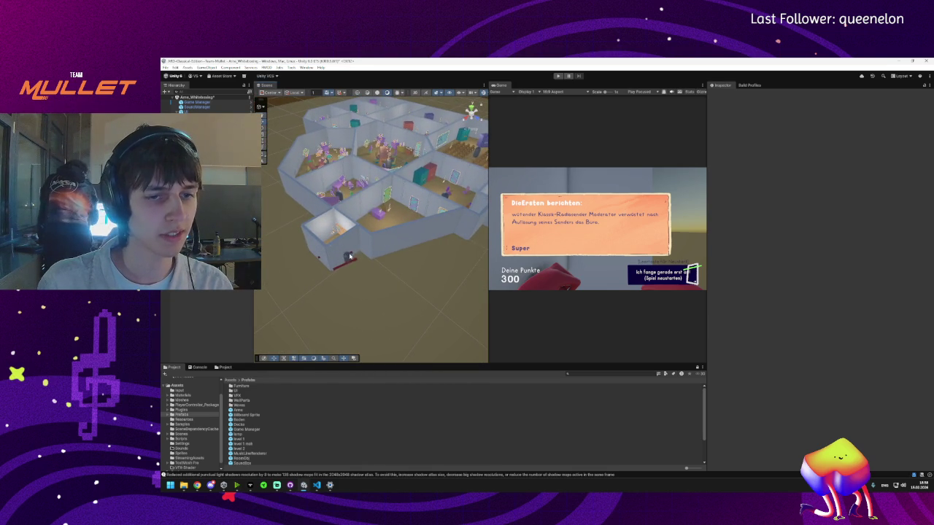
pyautogui.click(350, 259)
pyautogui.press('f')
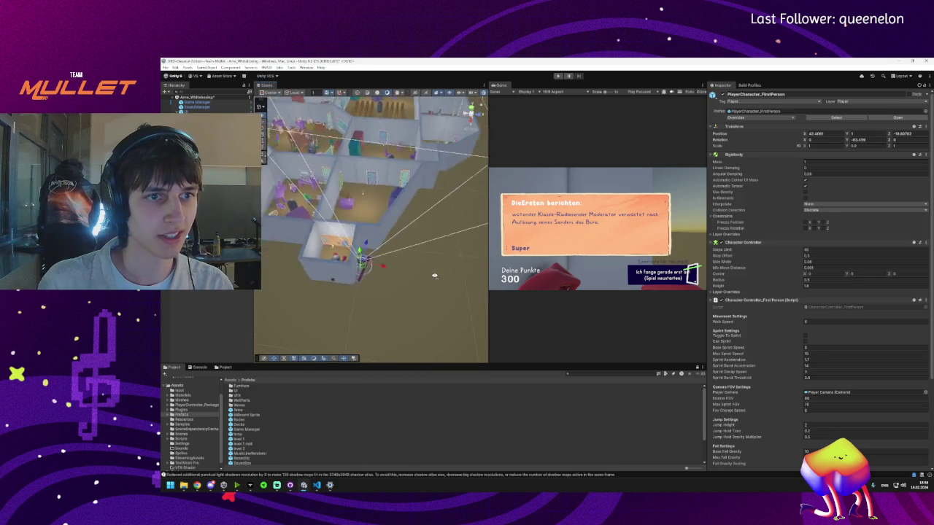
# - Compare the player's start spot with the level 2 (1) room, then restart the play test
pyautogui.click(358, 265)
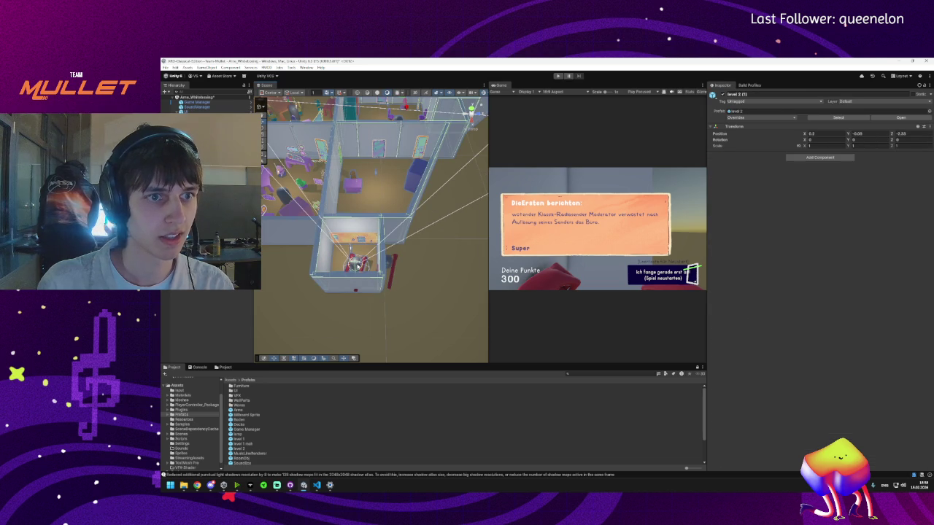
pyautogui.click(389, 261)
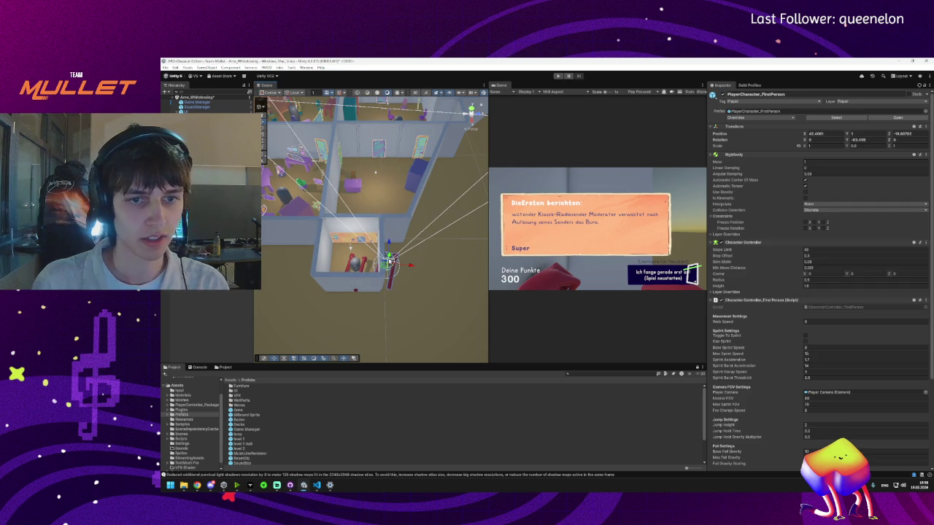
pyautogui.click(383, 250)
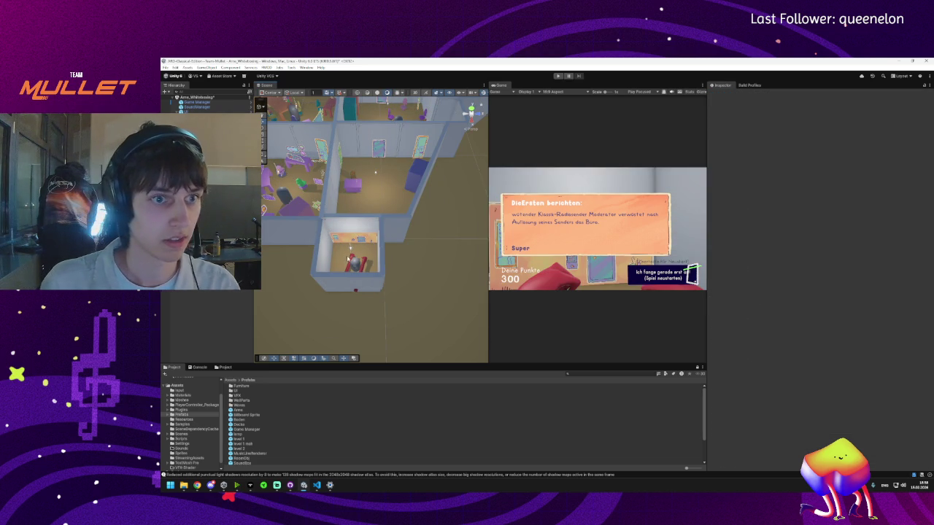
pyautogui.click(387, 260)
pyautogui.click(388, 261)
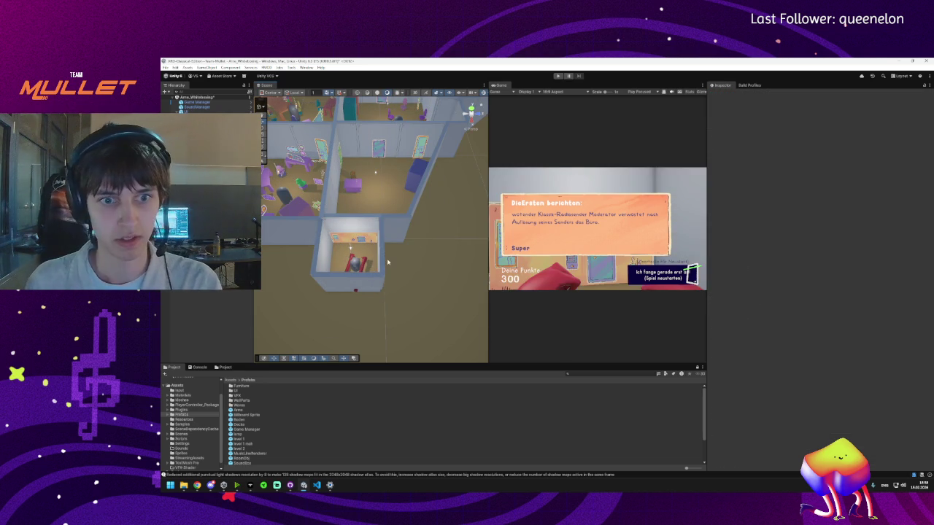
pyautogui.click(558, 76)
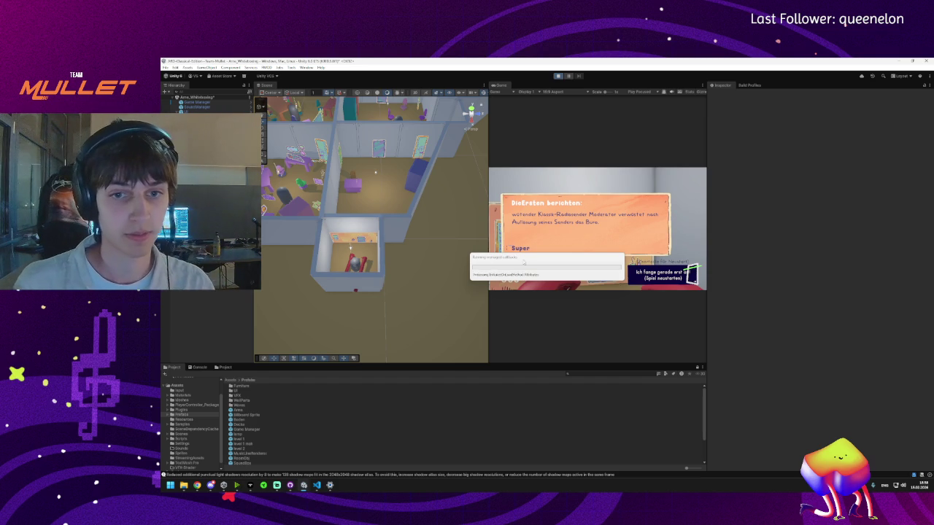
# - Check GitHub Desktop's Changes tab for uncommitted work, then minimize it
pyautogui.click(291, 488)
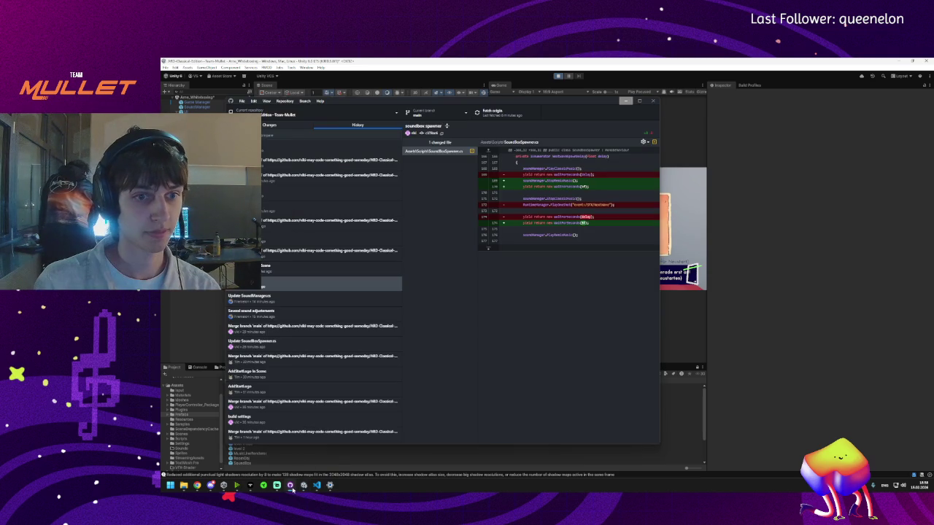
pyautogui.click(280, 125)
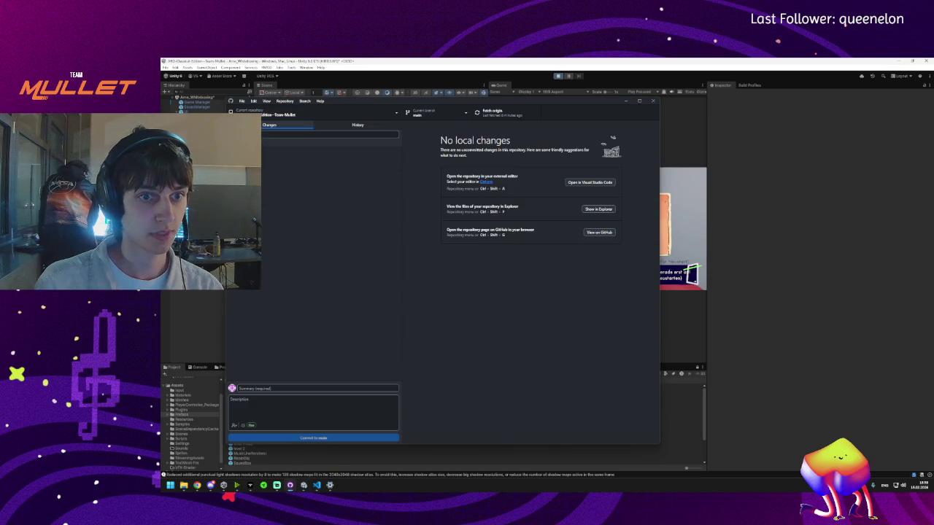
pyautogui.click(628, 102)
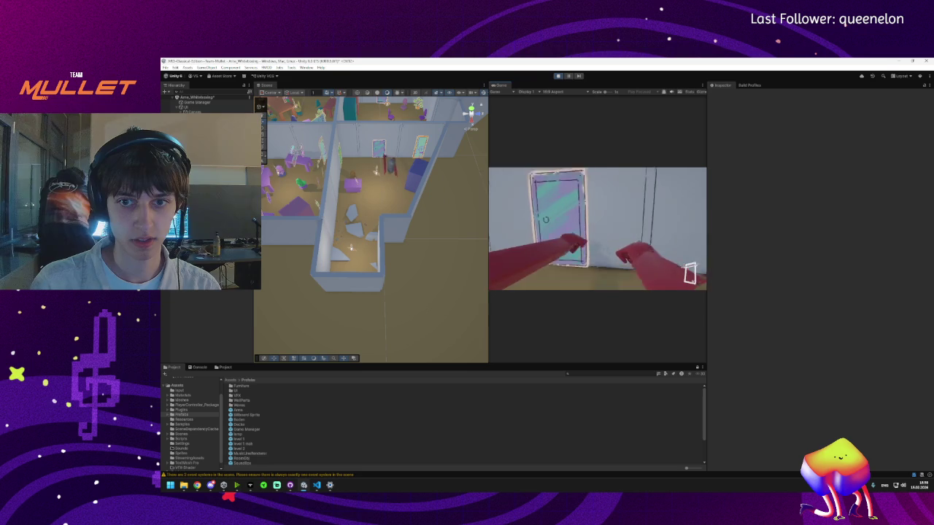
# - Dismiss the accidental system menu, then zoom out and tilt the Scene view over the level
pyautogui.press('super')
pyautogui.click(413, 197)
pyautogui.scroll(-10, 408, 196)
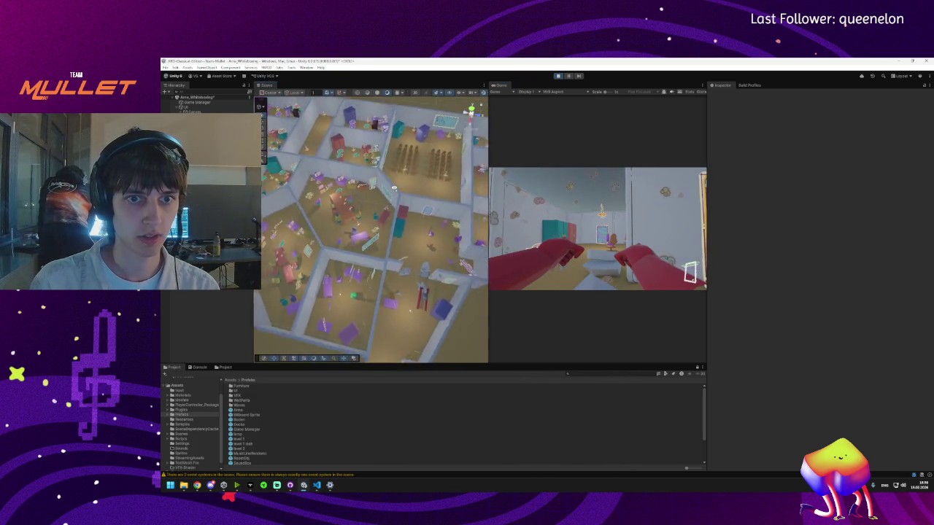
pyautogui.moveTo(390, 190)
pyautogui.mouseDown()
pyautogui.moveTo(385, 184)
pyautogui.moveTo(414, 189)
pyautogui.mouseUp()
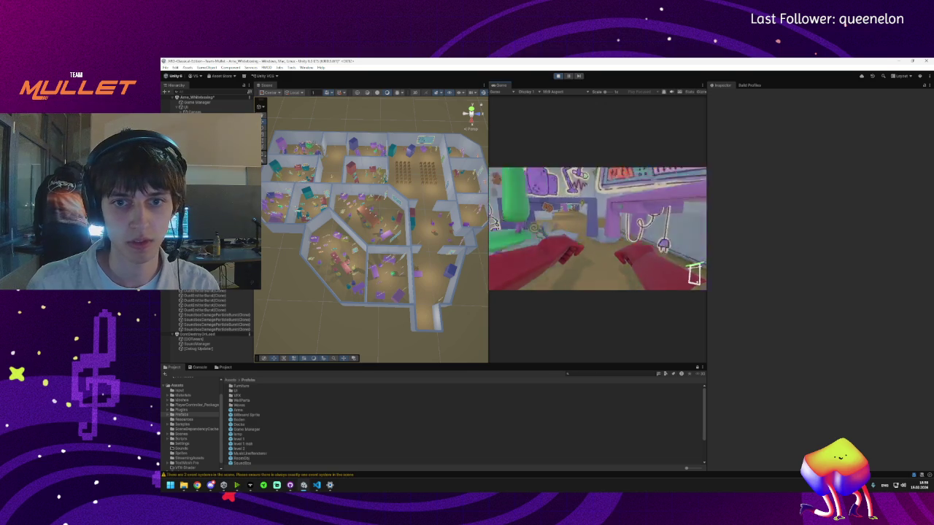
# - Show the console with warnings hidden and open a NullReferenceException's stack trace
pyautogui.press('super')
pyautogui.press('Escape')
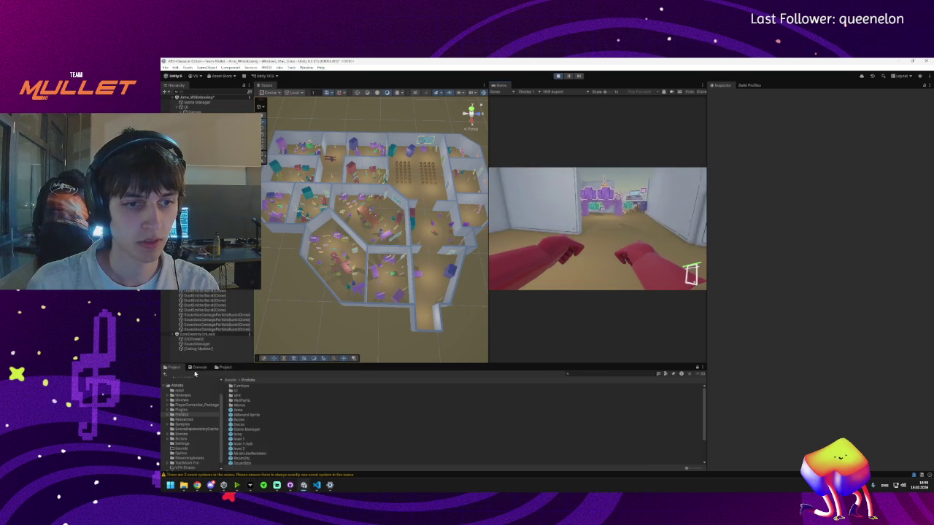
pyautogui.click(197, 368)
pyautogui.click(684, 375)
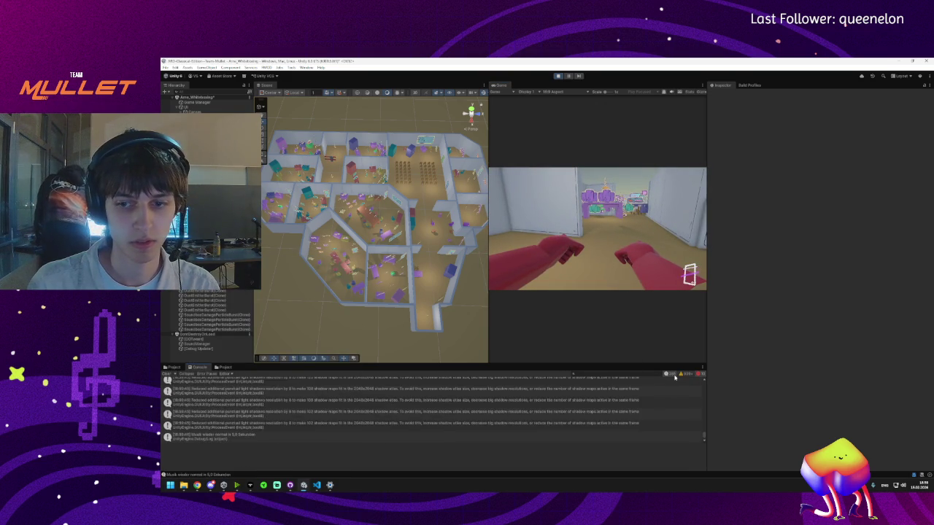
pyautogui.click(306, 427)
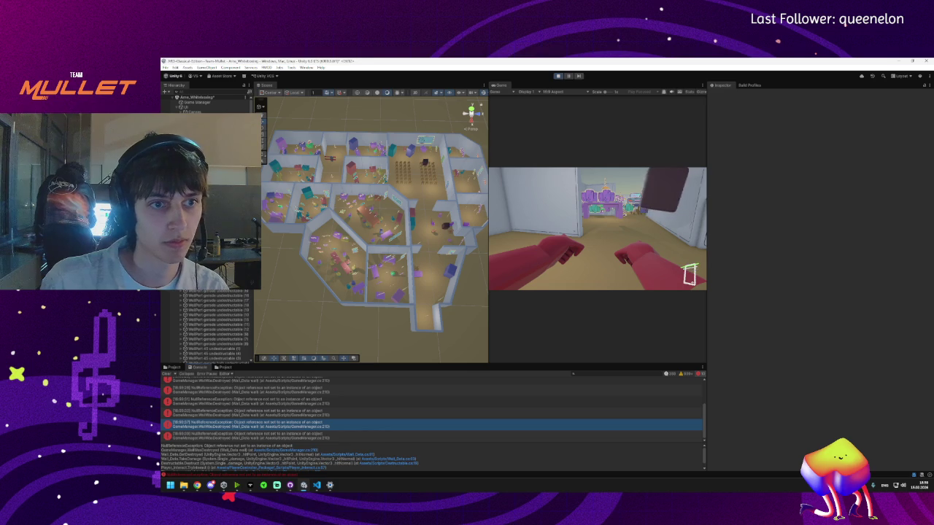
# - Frame the player character, deselect it, and stop the finished play session
pyautogui.click(557, 76)
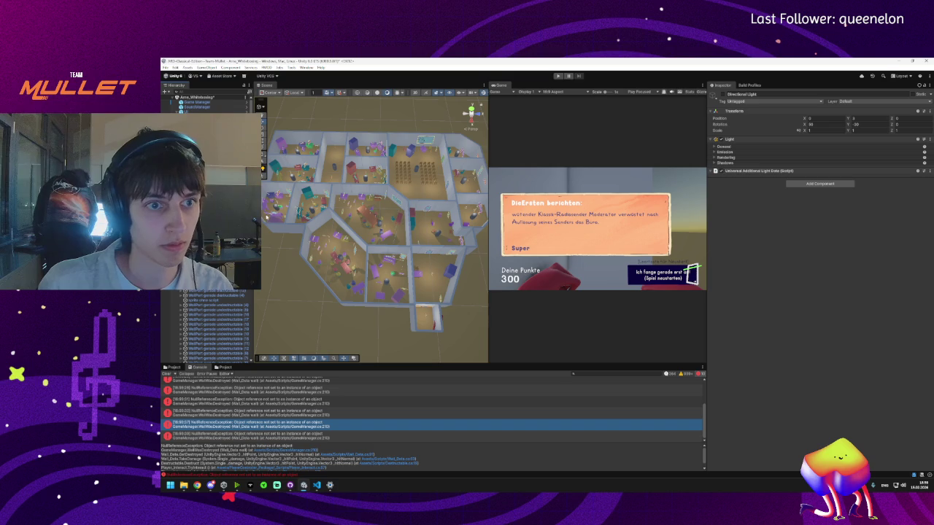
pyautogui.moveTo(427, 303); pyautogui.dragTo(458, 300)
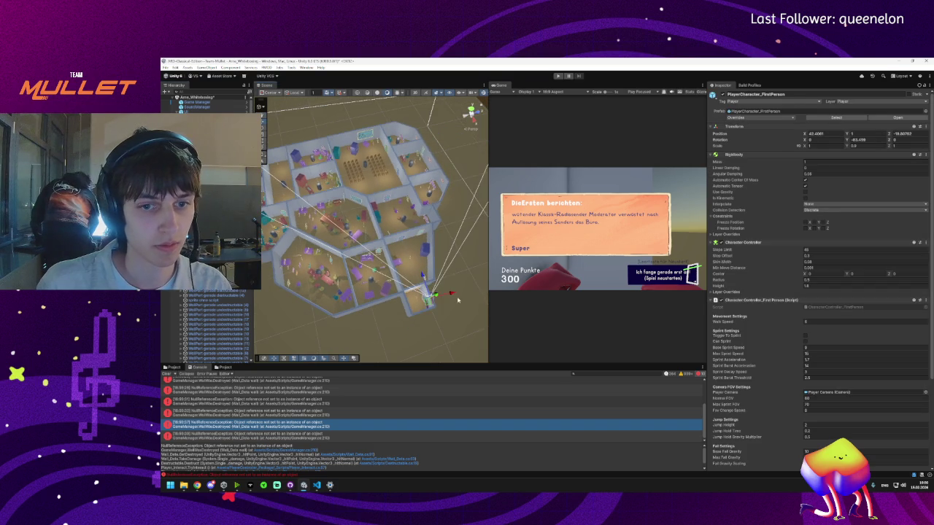
pyautogui.press('f')
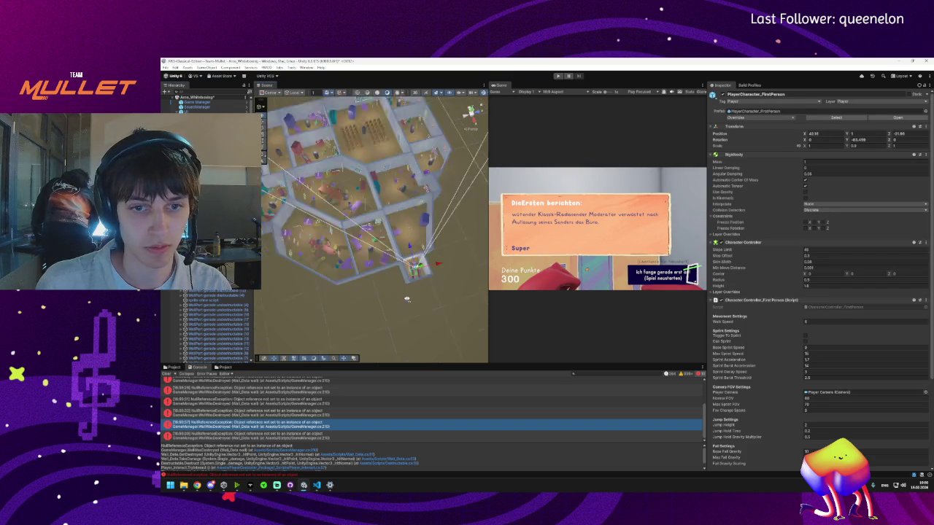
pyautogui.scroll(5, 423, 248)
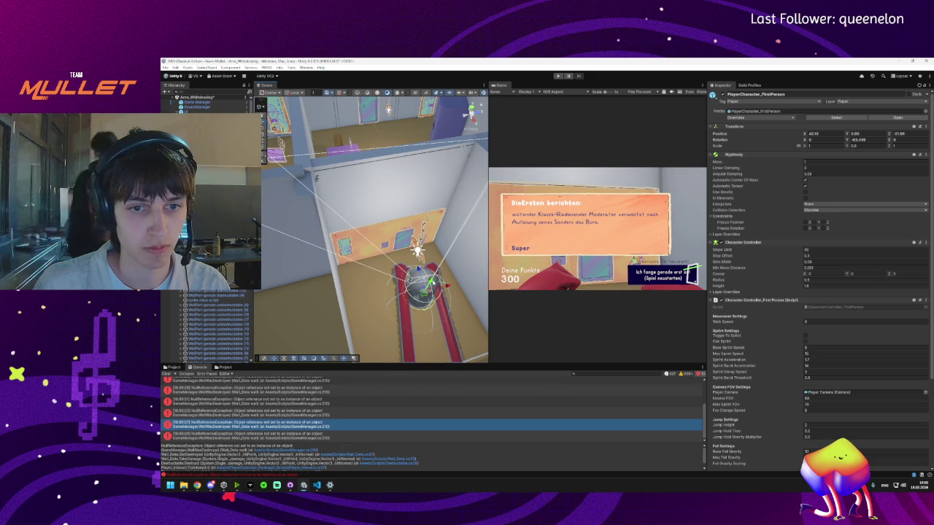
pyautogui.click(433, 275)
pyautogui.click(557, 76)
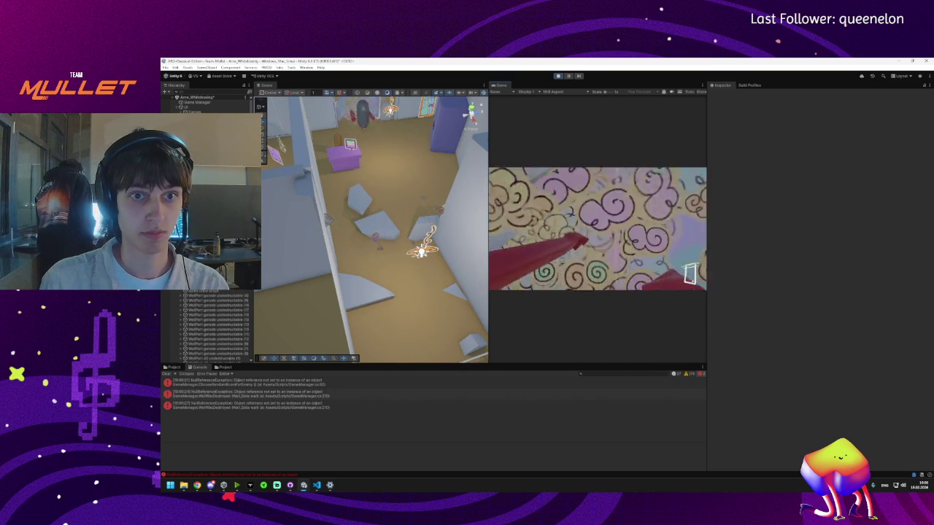
pyautogui.press('super')
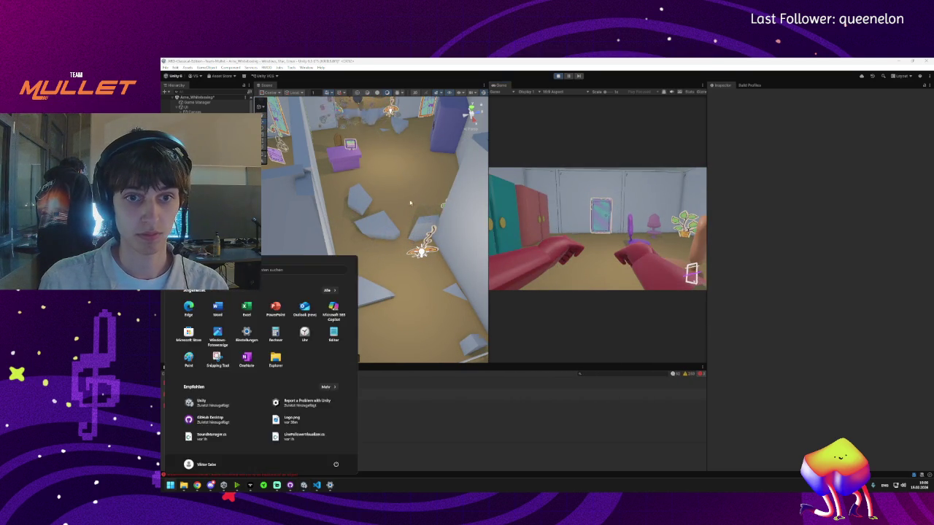
# - Zoom and orbit the Scene view over to a different group of rooms
pyautogui.press('super')
pyautogui.scroll(-10, 374, 199)
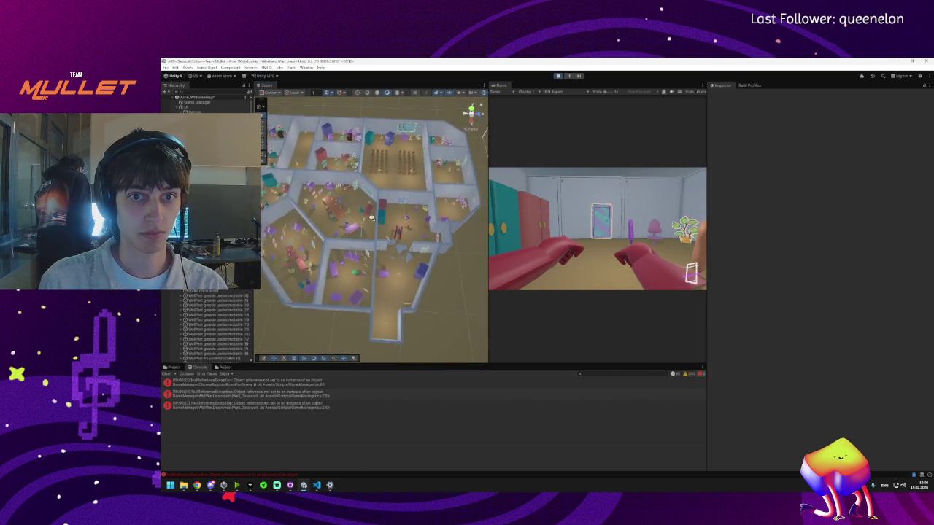
pyautogui.scroll(-5, 376, 227)
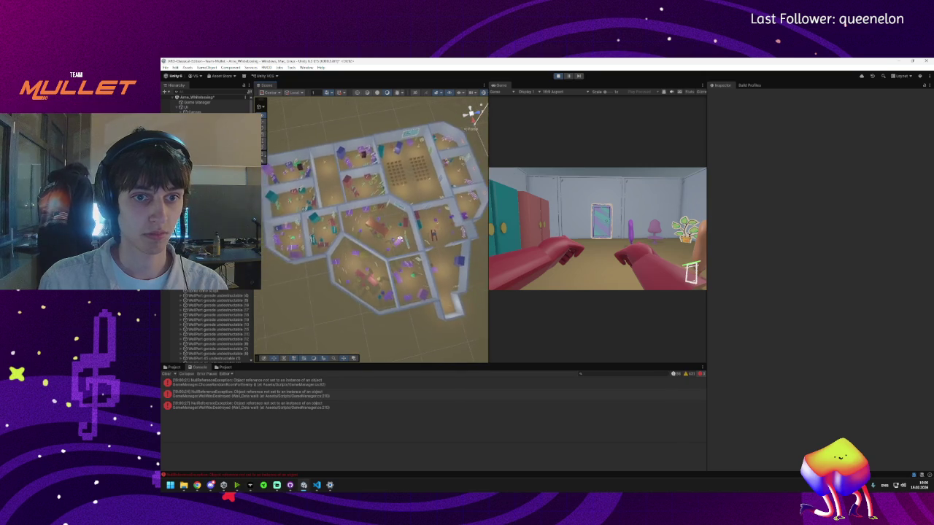
pyautogui.scroll(10, 399, 240)
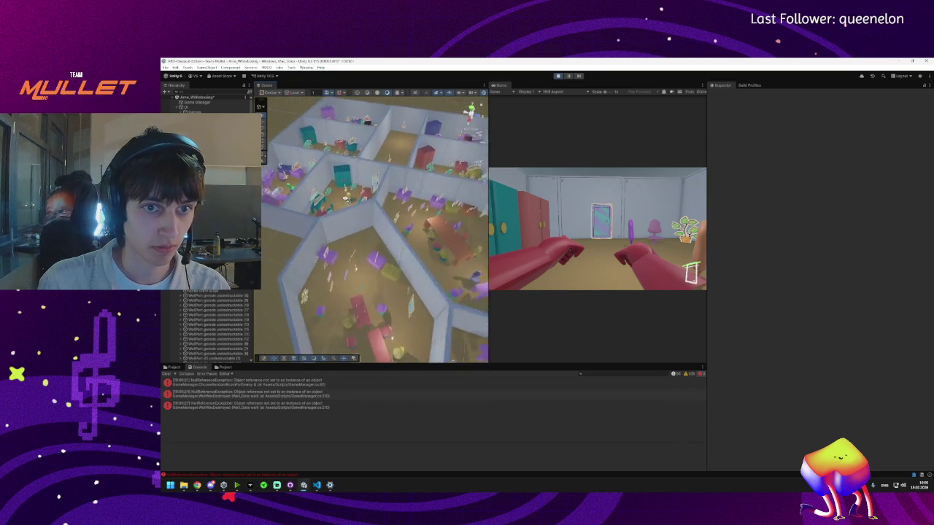
pyautogui.moveTo(387, 288)
pyautogui.mouseDown()
pyautogui.moveTo(420, 205)
pyautogui.moveTo(377, 199)
pyautogui.moveTo(398, 217)
pyautogui.mouseUp()
pyautogui.scroll(5, 377, 199)
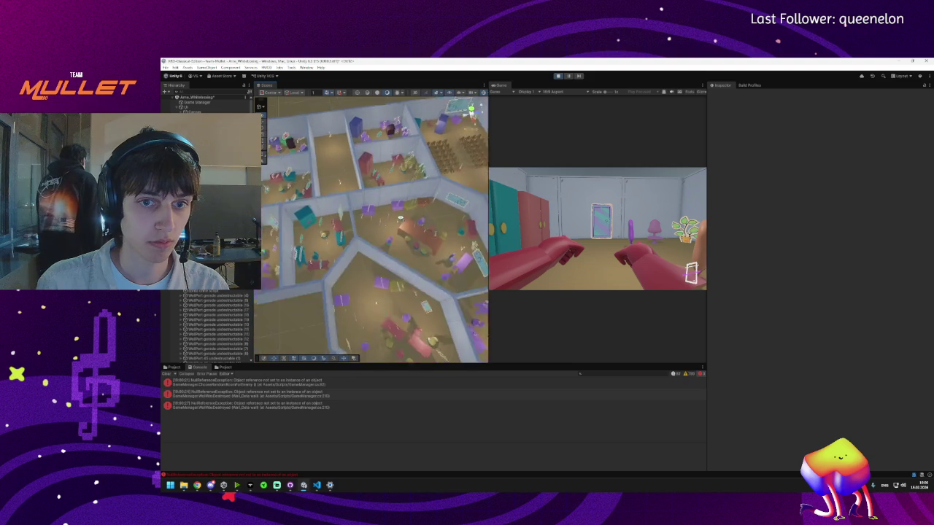
# - Play the game to the 300-point end-of-round report, stop the play-test, and select the player
pyautogui.click(502, 180)
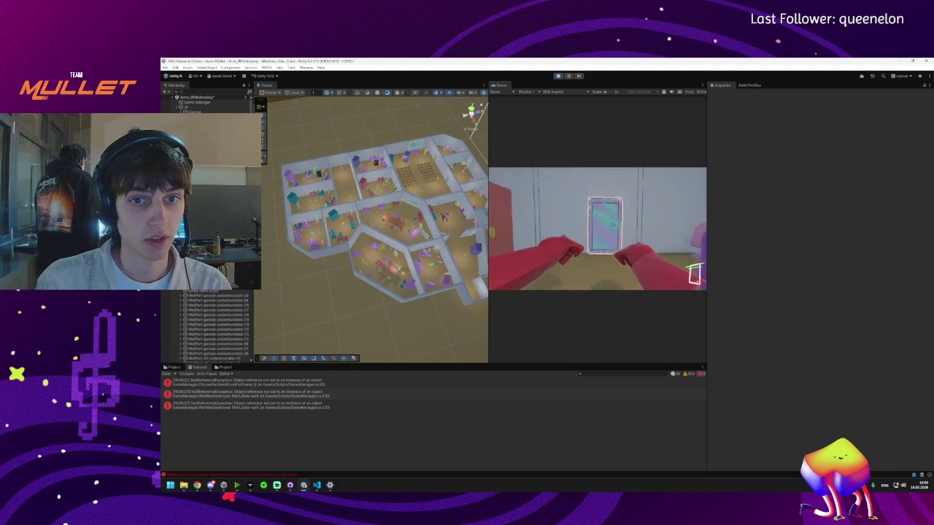
pyautogui.moveTo(597, 229)
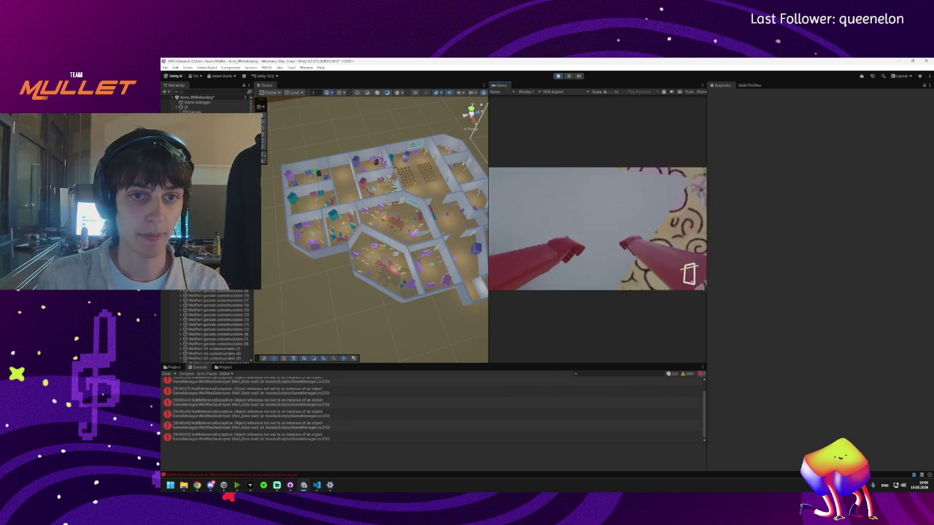
pyautogui.press('super')
pyautogui.click(559, 76)
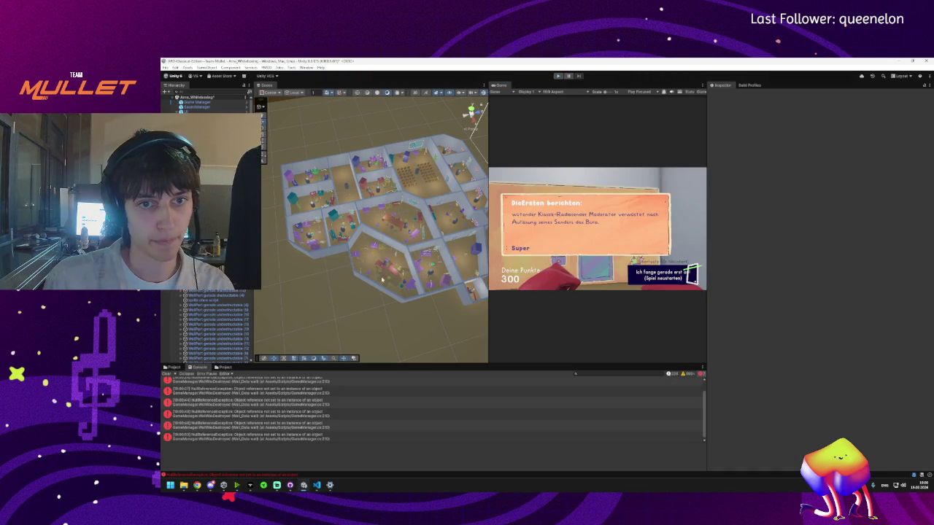
pyautogui.click(460, 292)
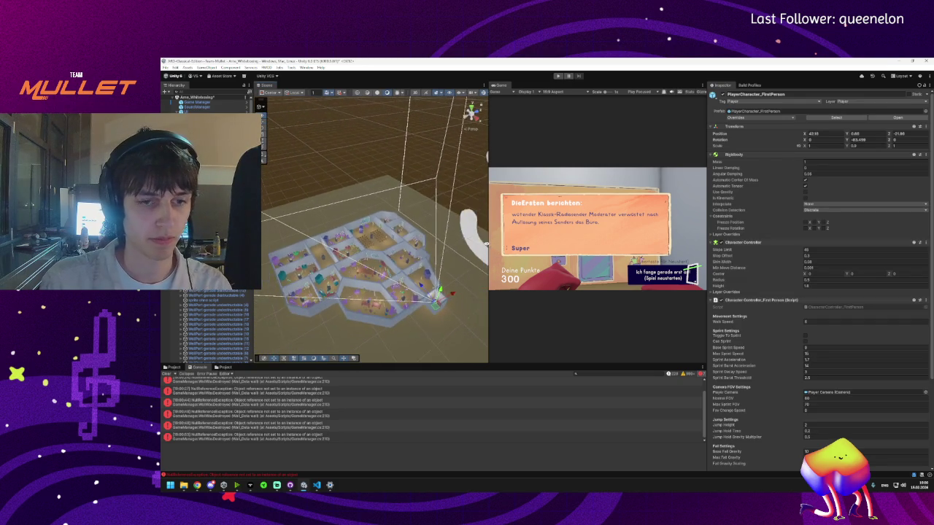
# - Cycle through the overlapping Scene objects, past the walls building, to reach individual room objects
pyautogui.click(419, 271)
pyautogui.click(408, 273)
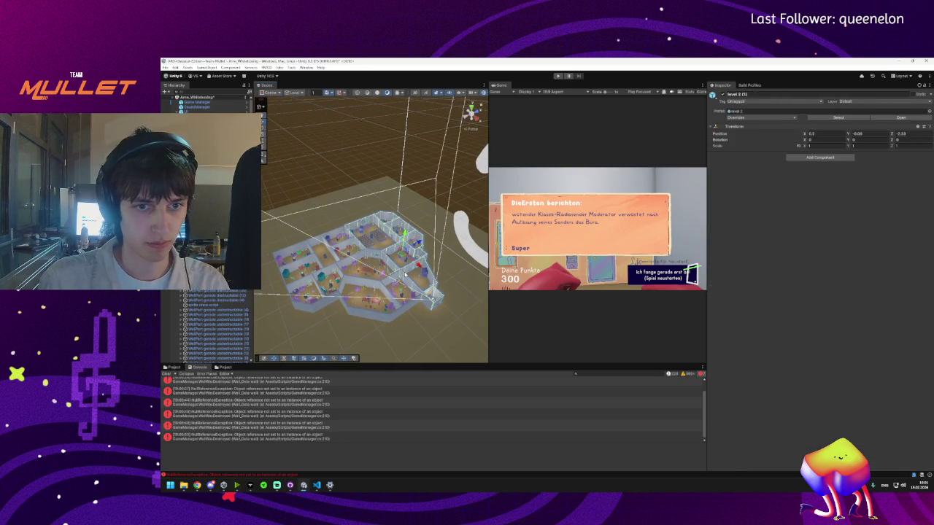
pyautogui.click(405, 275)
pyautogui.click(406, 274)
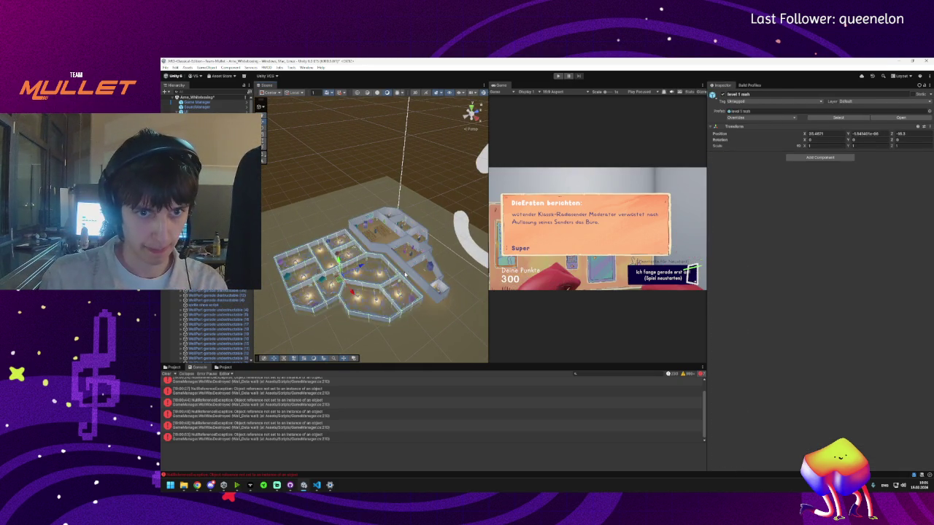
pyautogui.click(405, 275)
pyautogui.click(406, 274)
pyautogui.click(406, 275)
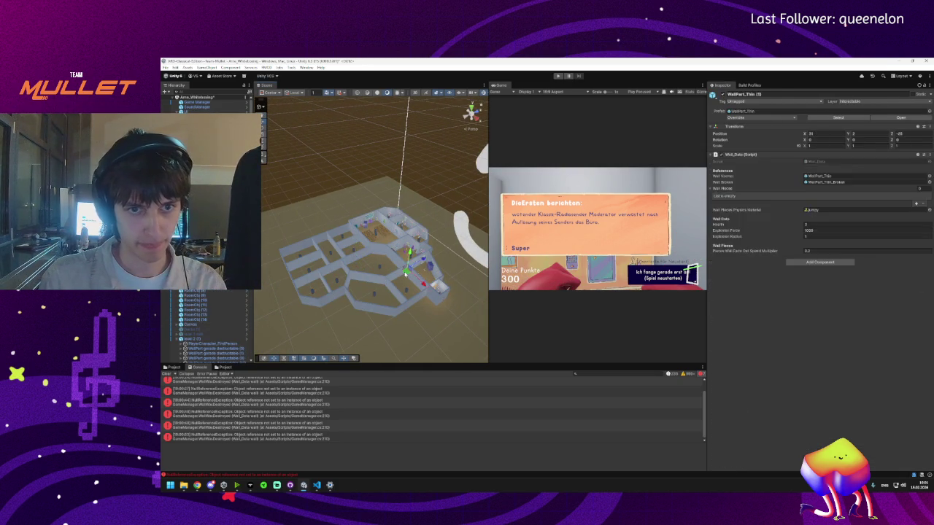
pyautogui.click(406, 274)
pyautogui.click(406, 274)
pyautogui.click(405, 274)
pyautogui.click(406, 275)
pyautogui.click(406, 275)
# - Read the wall lists of RoomObj (14), RoomObj (1) and RoomObj (8) in the Inspector
pyautogui.click(195, 319)
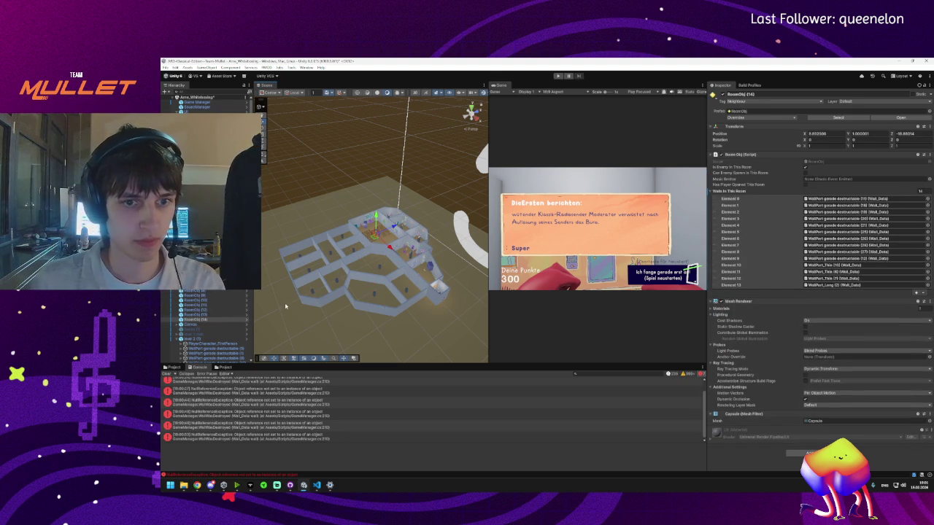
pyautogui.click(435, 303)
pyautogui.click(434, 304)
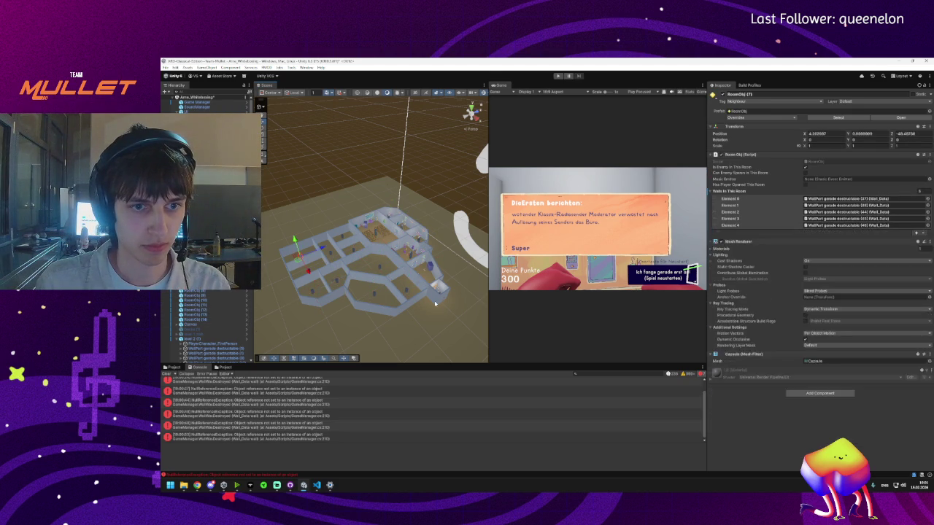
pyautogui.click(435, 304)
pyautogui.click(435, 303)
pyautogui.click(435, 303)
pyautogui.click(435, 304)
pyautogui.click(299, 296)
pyautogui.click(299, 297)
pyautogui.click(299, 296)
pyautogui.click(299, 296)
# - Pick a wall piece in the central room, orbit the view, and clear the Console errors
pyautogui.click(300, 296)
pyautogui.click(299, 296)
pyautogui.click(299, 296)
pyautogui.click(299, 296)
pyautogui.moveTo(397, 283)
pyautogui.mouseDown()
pyautogui.moveTo(362, 278)
pyautogui.moveTo(363, 269)
pyautogui.moveTo(334, 289)
pyautogui.moveTo(326, 318)
pyautogui.mouseUp()
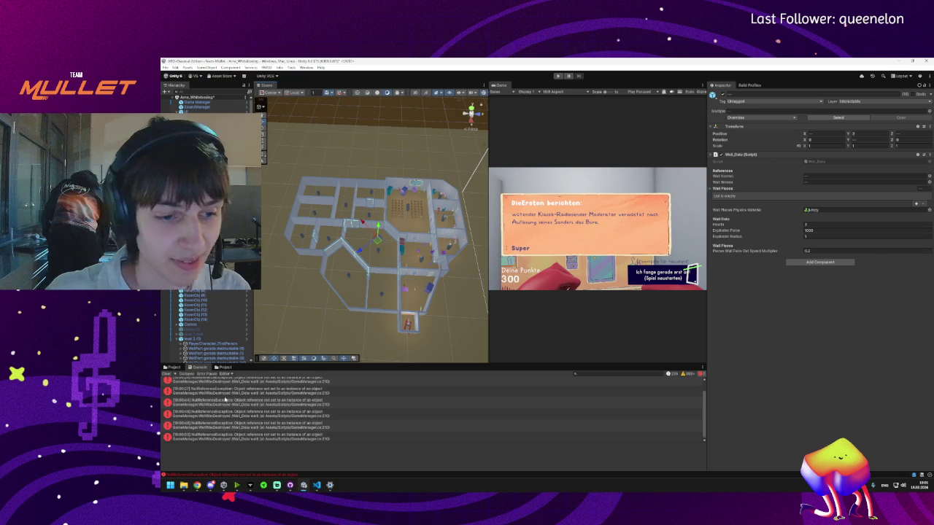
pyautogui.click(167, 374)
# - Orbit closer to the building, filter the Hierarchy by 'Room', and select RoomObj (14)
pyautogui.moveTo(369, 278); pyautogui.dragTo(353, 288)
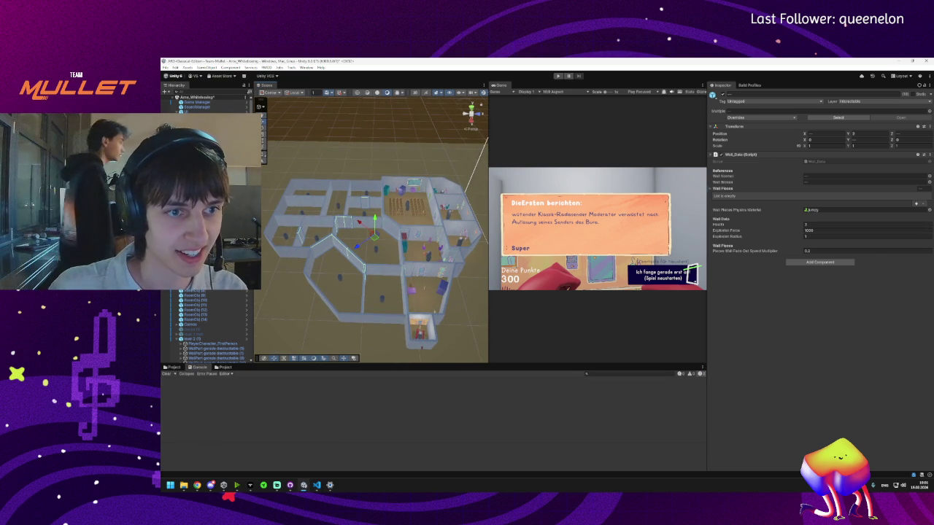
pyautogui.scroll(-10, 211, 328)
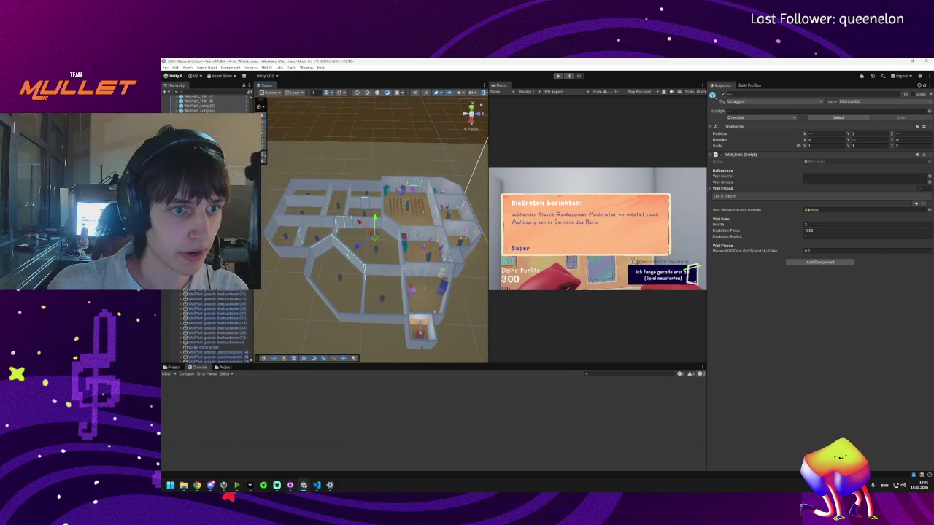
pyautogui.scroll(5, 215, 329)
pyautogui.scroll(-5, 212, 329)
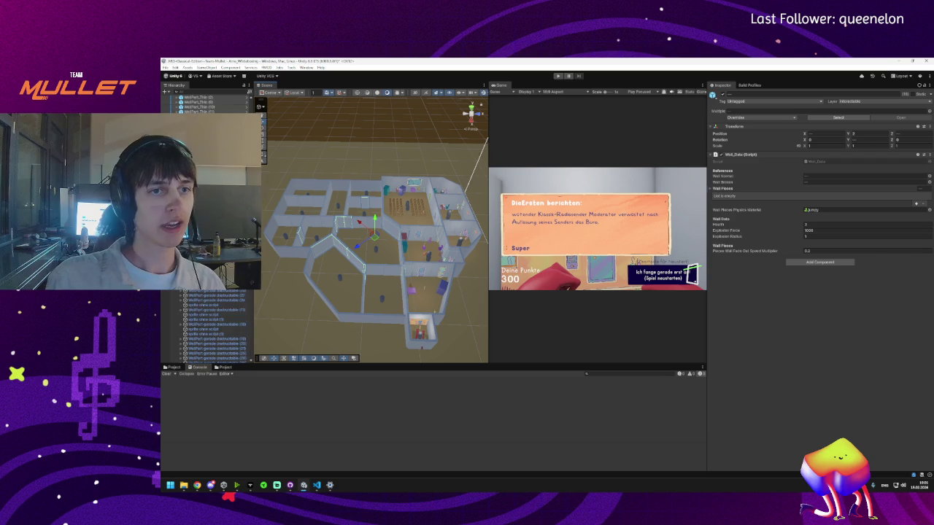
pyautogui.scroll(-5, 212, 328)
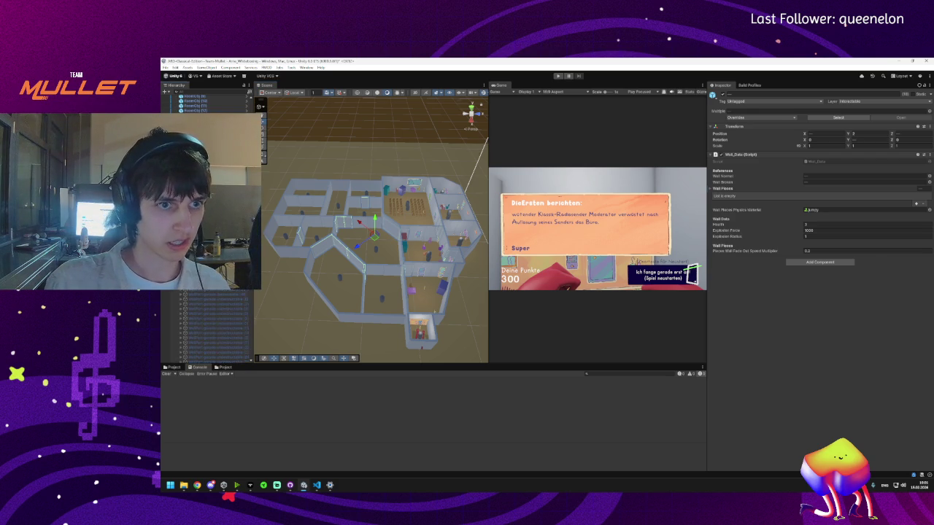
pyautogui.scroll(-5, 211, 329)
pyautogui.scroll(10, 208, 328)
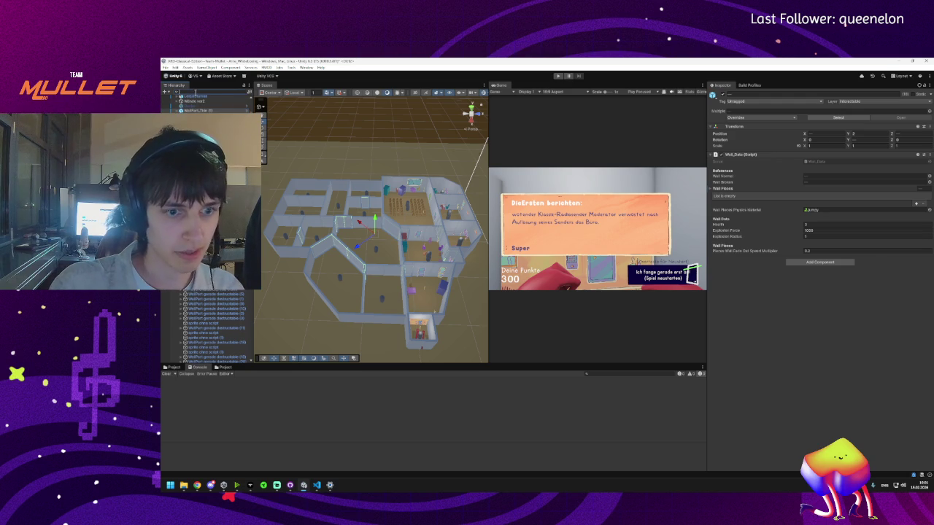
pyautogui.click(196, 92)
pyautogui.write('Room')
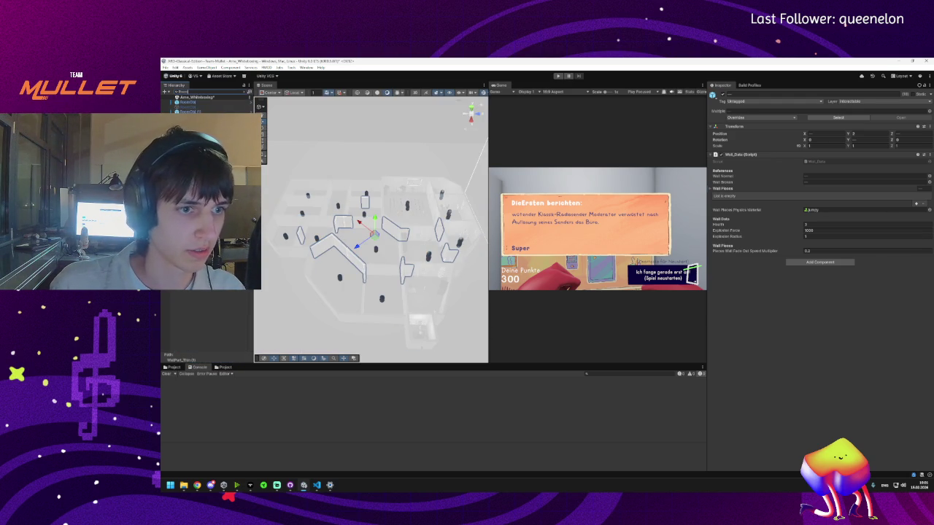
pyautogui.click(188, 102)
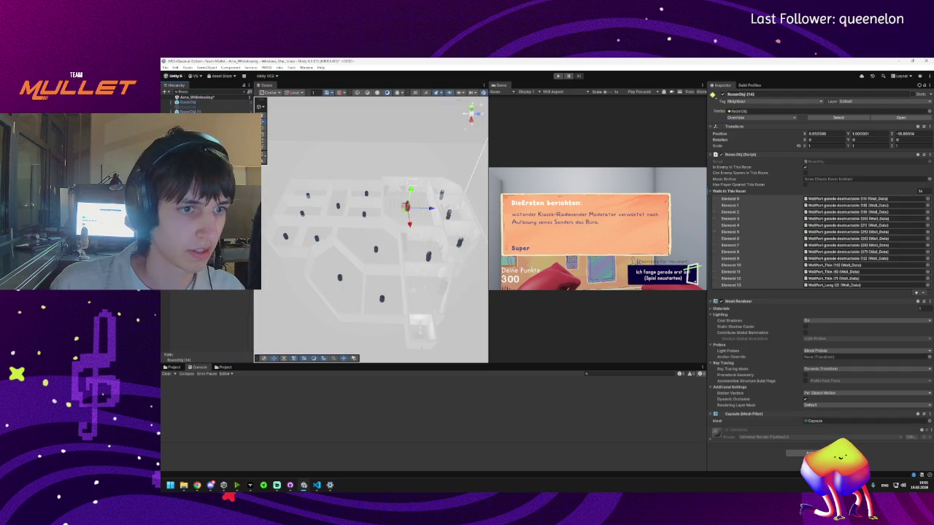
pyautogui.click(246, 94)
# - Deactivate the level 2 (1) object
pyautogui.scroll(-5, 211, 343)
pyautogui.click(191, 339)
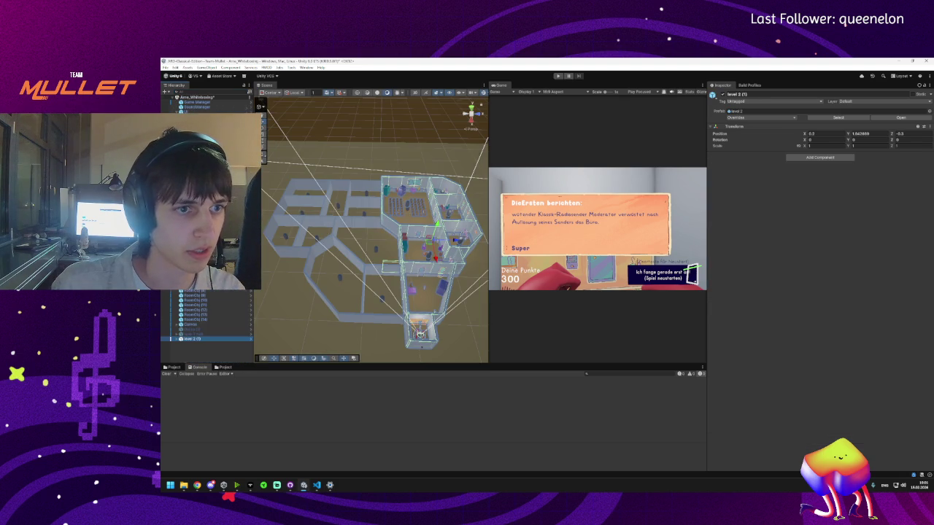
pyautogui.click(722, 95)
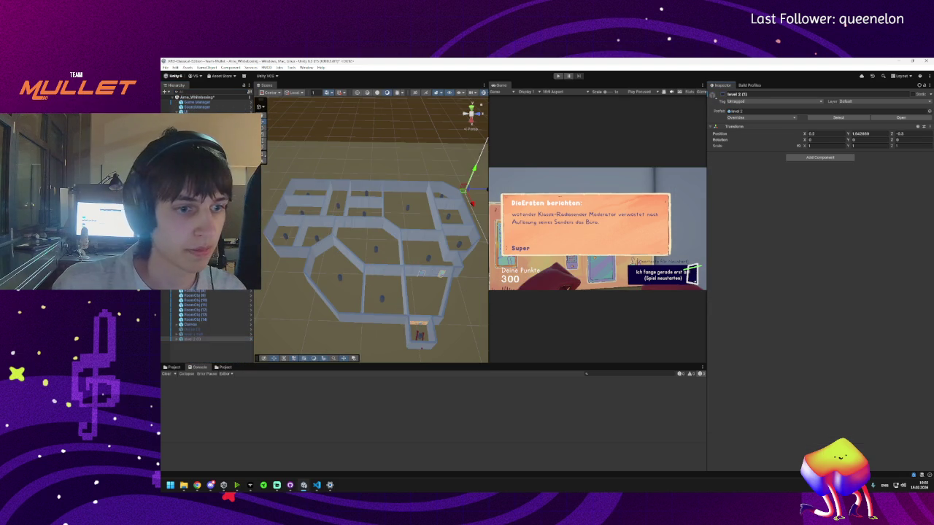
# - Filter the Hierarchy by 'wa' and step through the neighbouring room objects' walls
pyautogui.click(208, 91)
pyautogui.write('w')
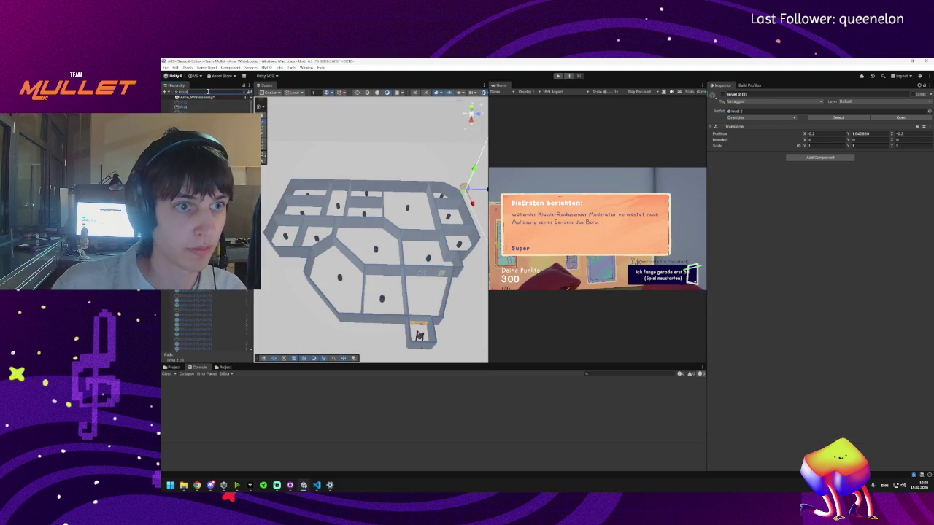
pyautogui.write('a')
pyautogui.click(196, 107)
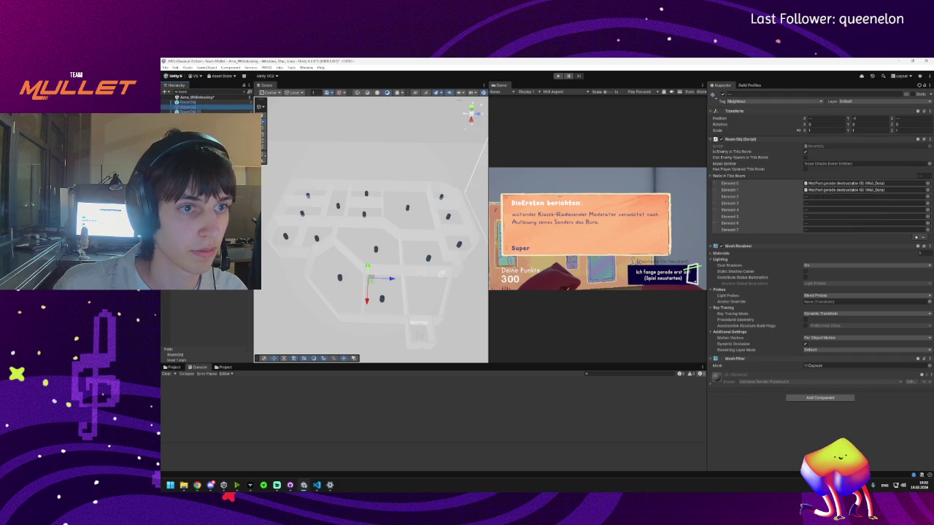
pyautogui.click(188, 111)
pyautogui.press('Down')
pyautogui.press('Down')
pyautogui.press('Down')
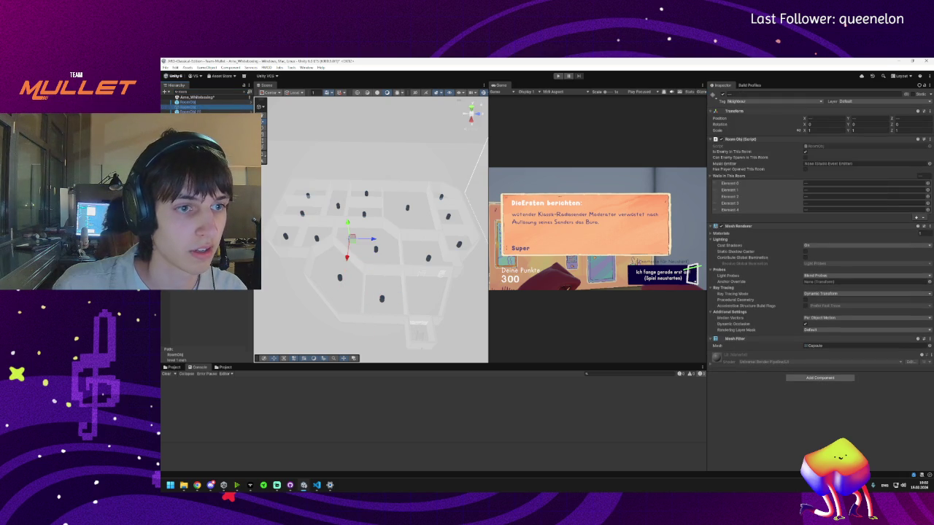
pyautogui.press('Down')
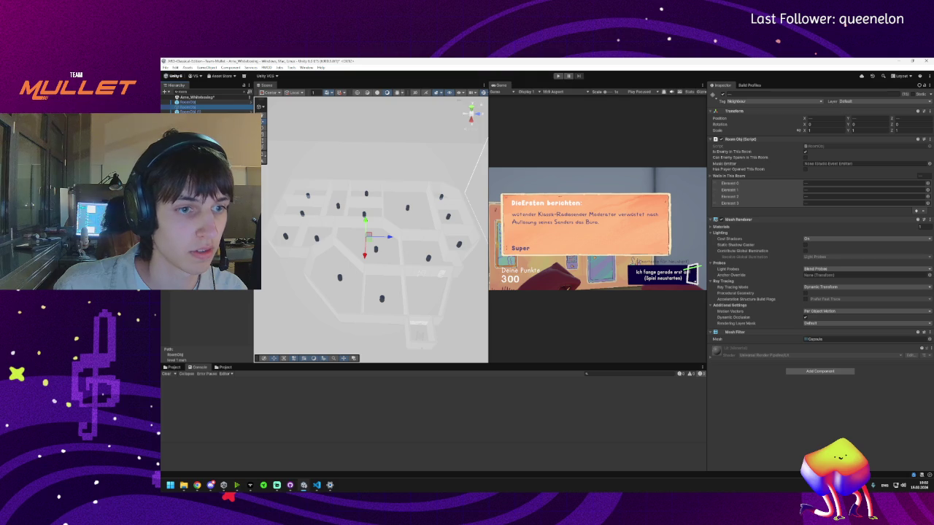
pyautogui.click(262, 109)
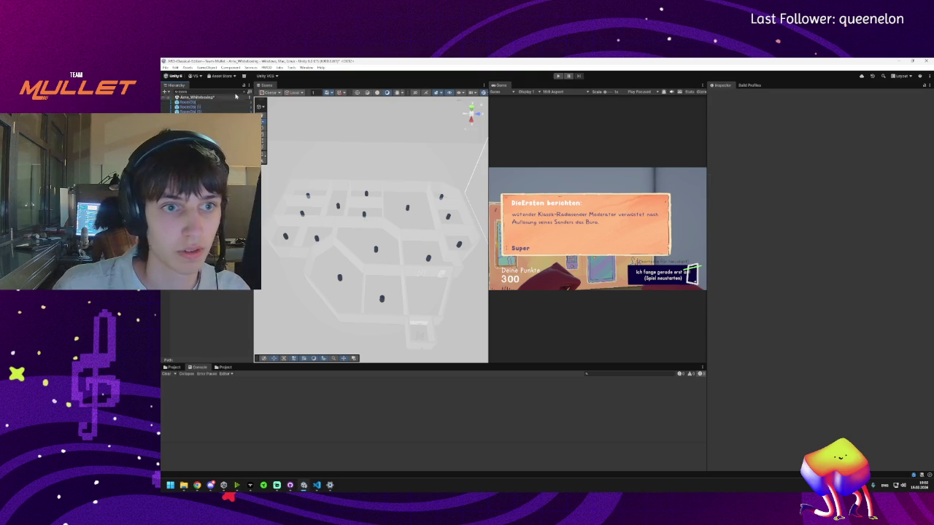
# - Clear the name search, tilt the view over the wall layout, and select the level 1 mesh
pyautogui.moveTo(372, 227); pyautogui.dragTo(412, 145)
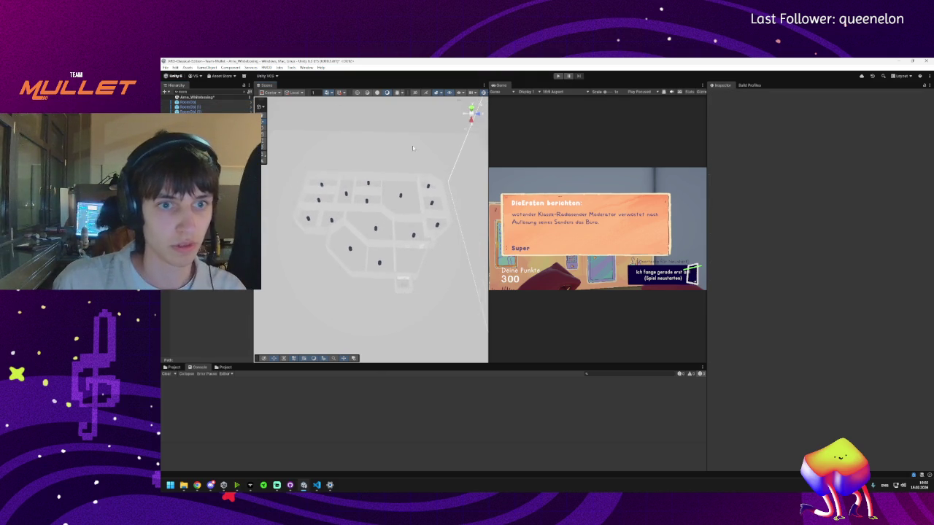
pyautogui.click(247, 96)
pyautogui.moveTo(321, 241); pyautogui.dragTo(298, 300)
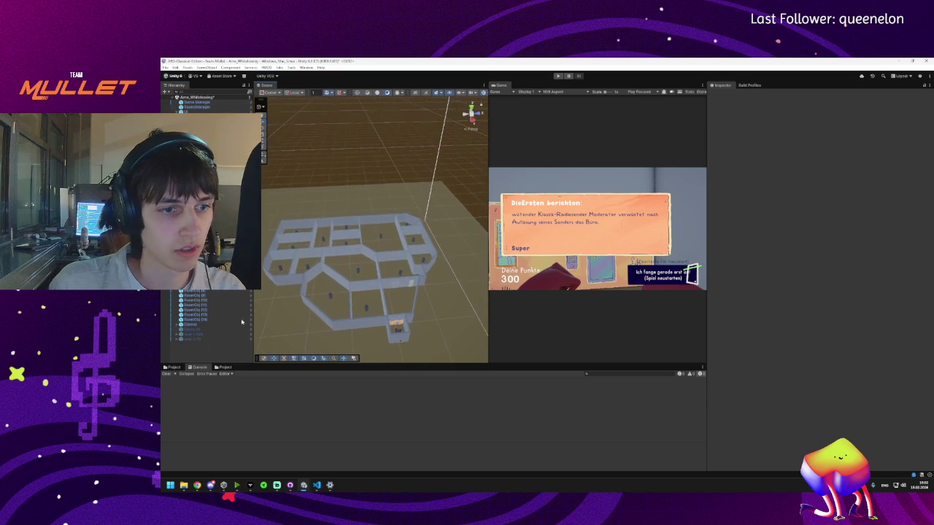
pyautogui.click(191, 334)
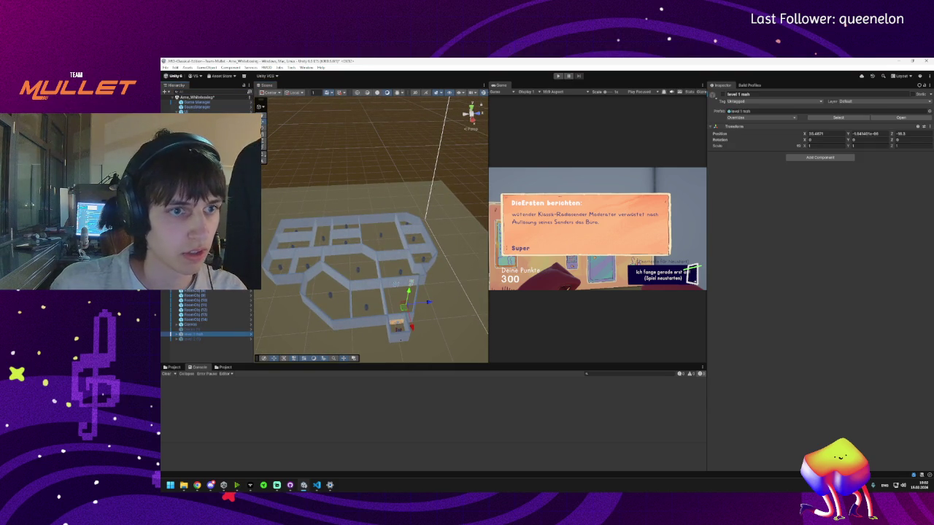
# - Select the Wände ver3 wall group and hide it
pyautogui.click(306, 267)
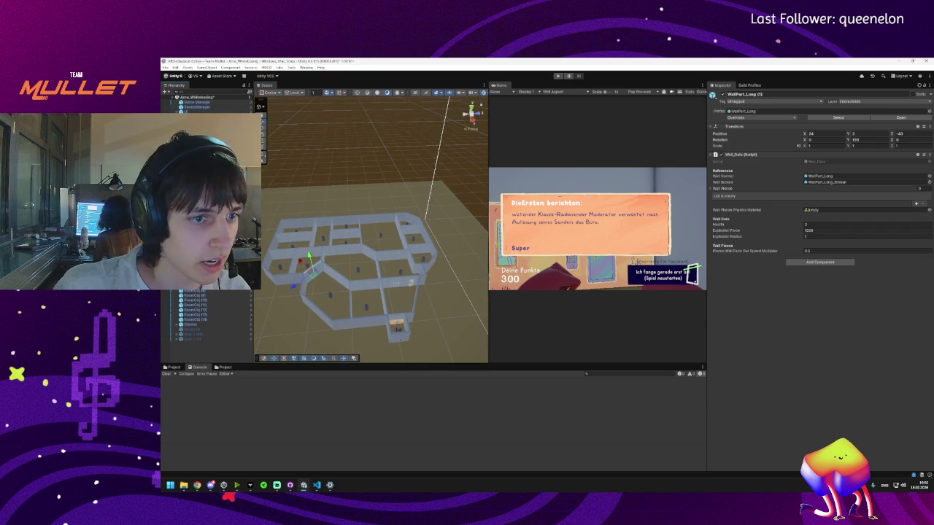
pyautogui.moveTo(321, 234); pyautogui.dragTo(423, 288)
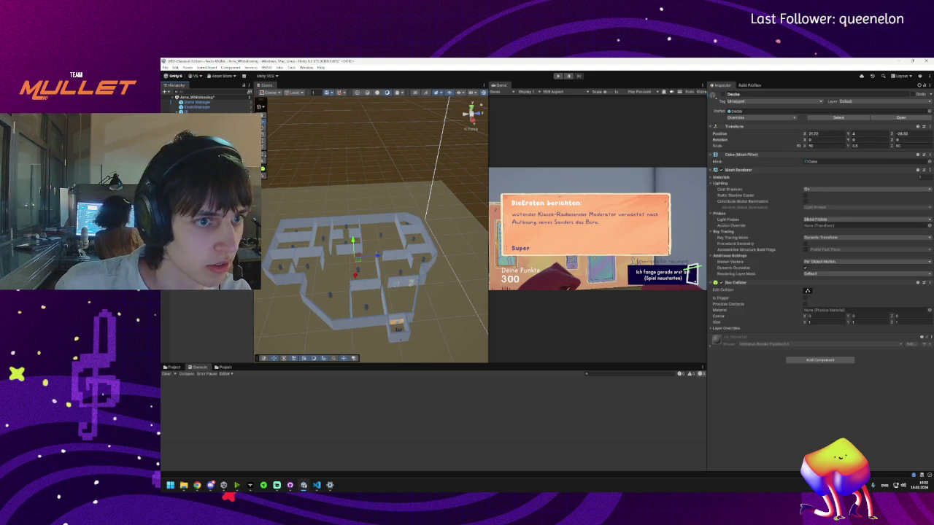
pyautogui.click(204, 182)
pyautogui.press('Delete')
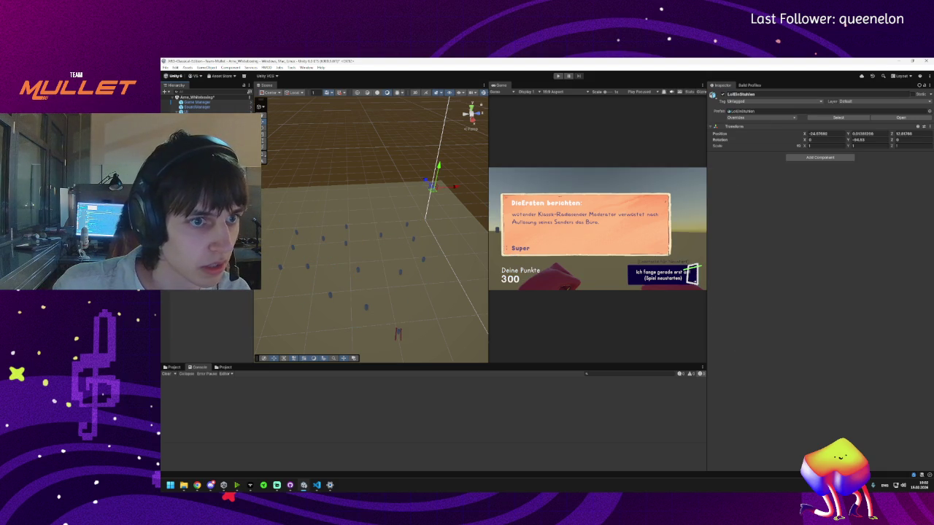
# - Multi-select the level mesh objects and make them visible again
pyautogui.click(351, 252)
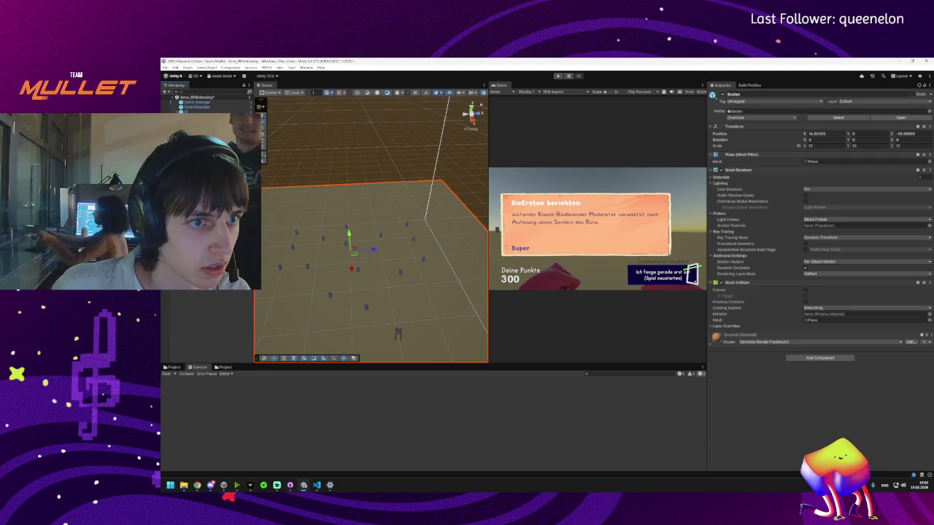
pyautogui.click(398, 334)
pyautogui.click(398, 334)
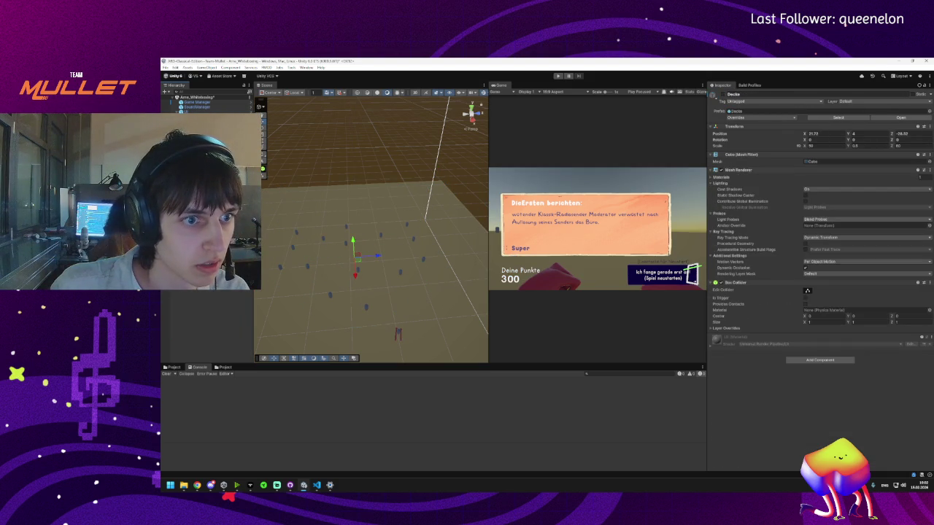
pyautogui.click(398, 333)
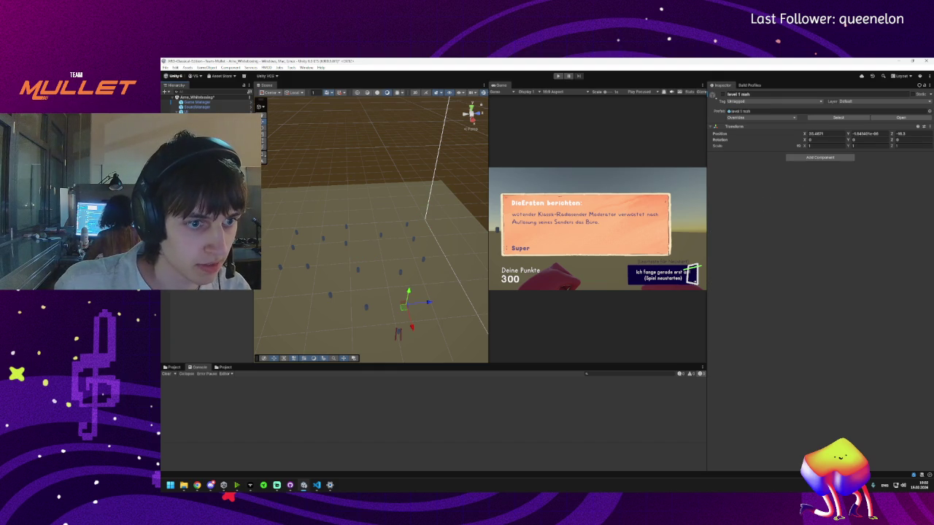
pyautogui.moveTo(397, 334); pyautogui.dragTo(344, 203)
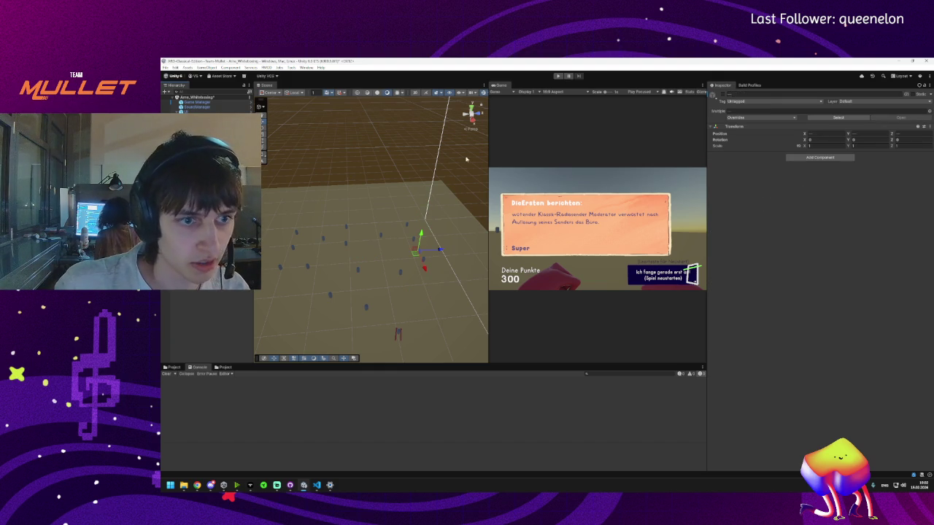
pyautogui.click(723, 96)
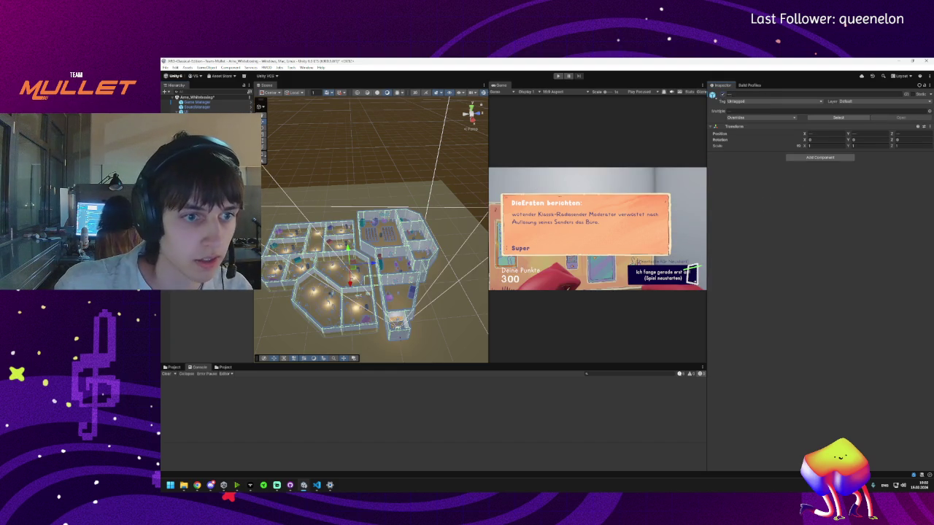
# - Switch the ceiling Decke (1) off so the lit interior shows
pyautogui.click(335, 252)
pyautogui.click(720, 95)
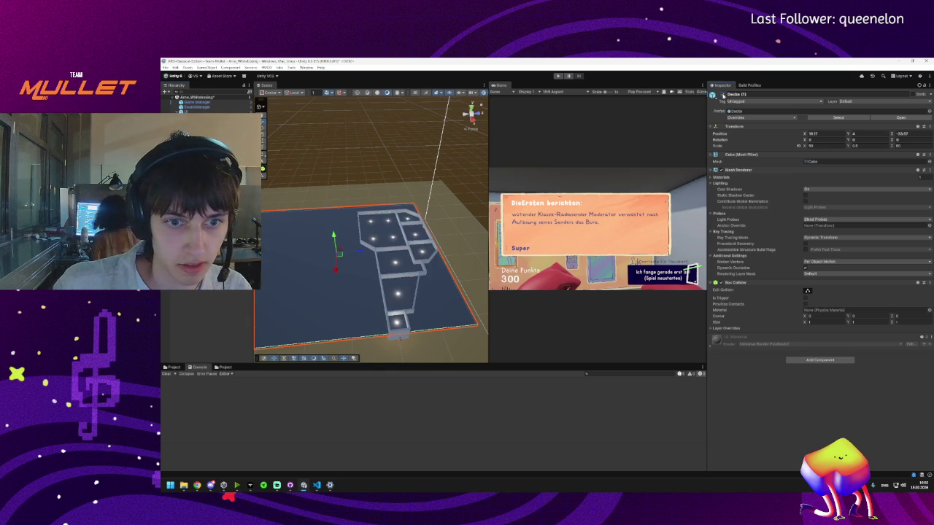
pyautogui.click(721, 95)
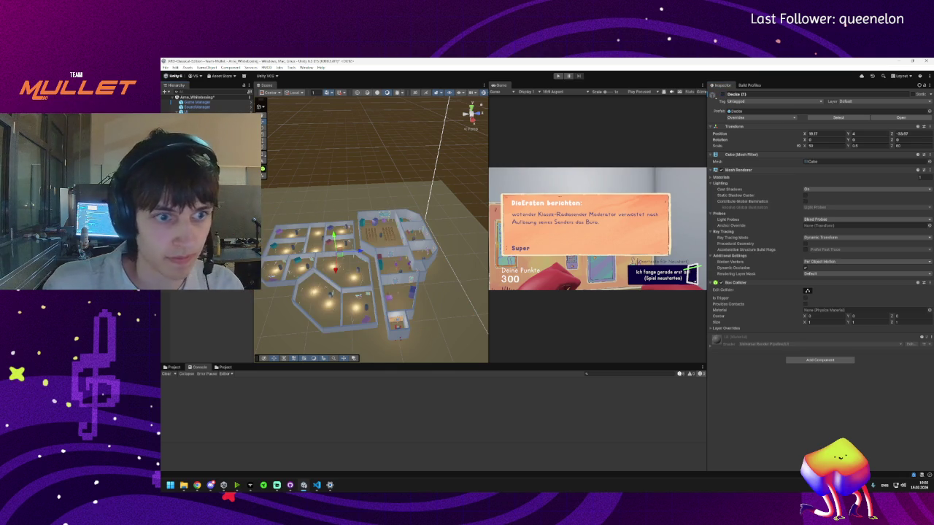
pyautogui.hotkey('shift', 'd')
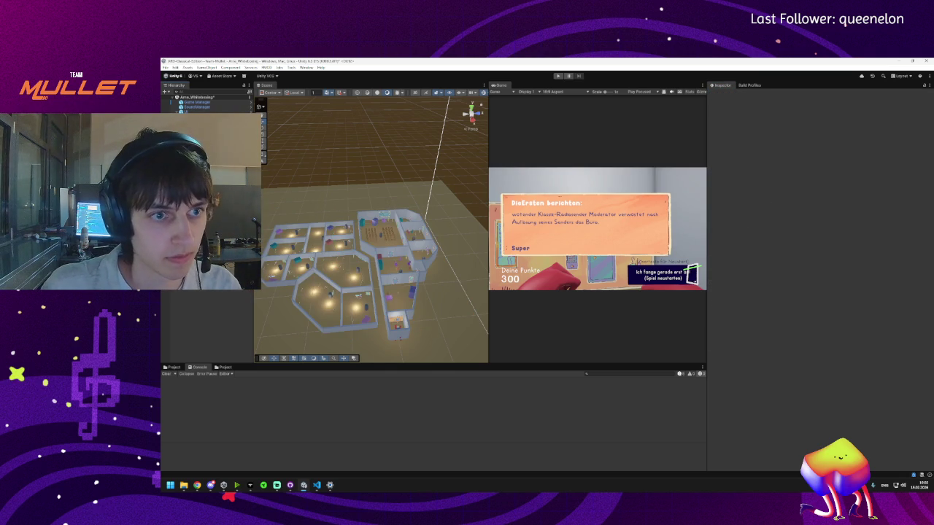
pyautogui.hotkey('ctrl', 'z')
pyautogui.click(721, 94)
pyautogui.click(721, 95)
# - Orbit lower into the level, selecting the level 2 (1) building and the level 1 mesh
pyautogui.moveTo(379, 241)
pyautogui.mouseDown()
pyautogui.moveTo(414, 252)
pyautogui.moveTo(415, 177)
pyautogui.mouseUp()
pyautogui.click(404, 162)
pyautogui.moveTo(301, 241); pyautogui.dragTo(362, 299)
pyautogui.click(358, 285)
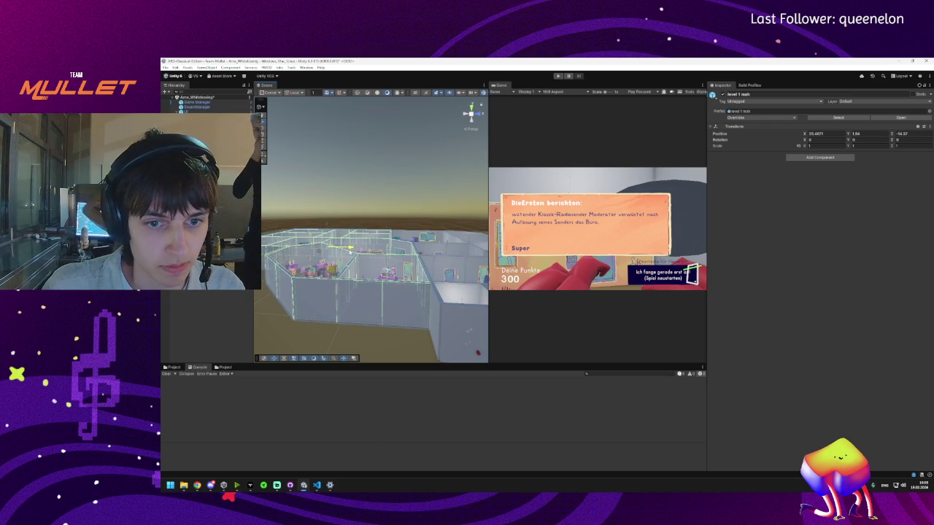
pyautogui.scroll(-5, 352, 250)
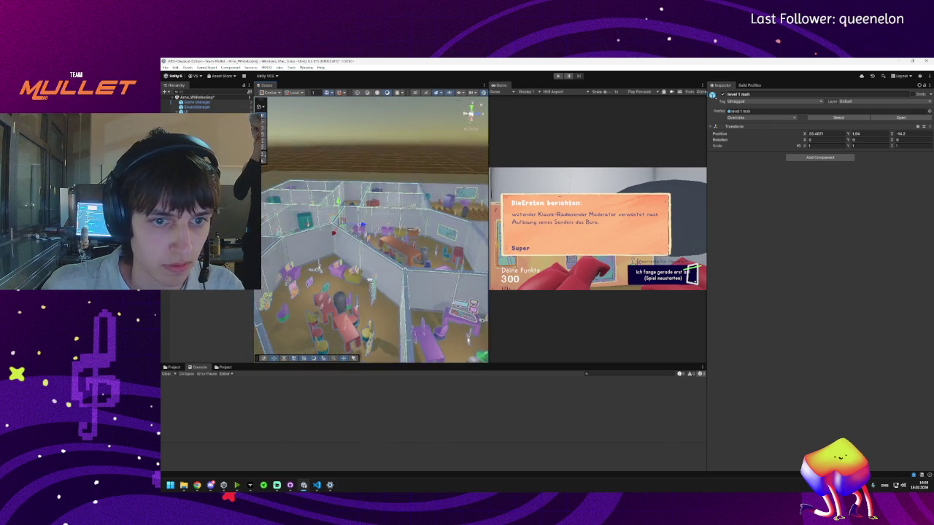
pyautogui.scroll(5, 370, 280)
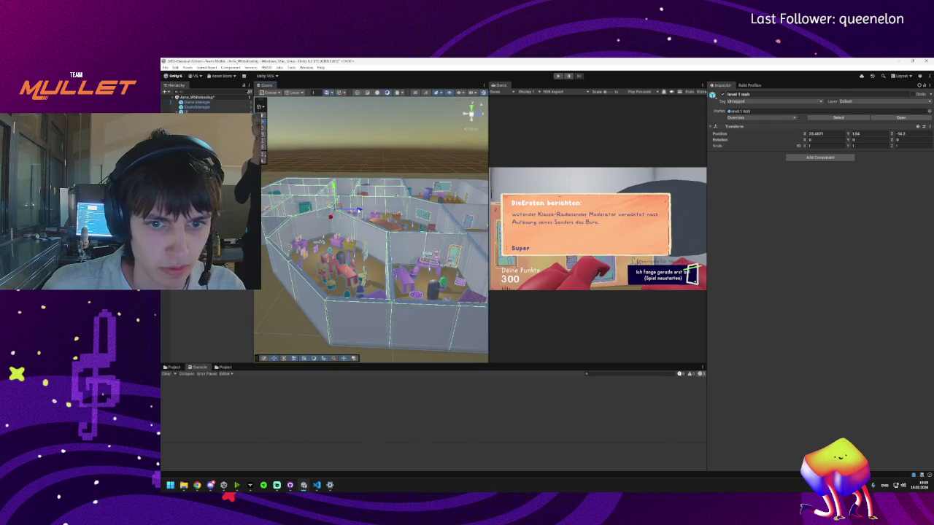
pyautogui.scroll(5, 358, 211)
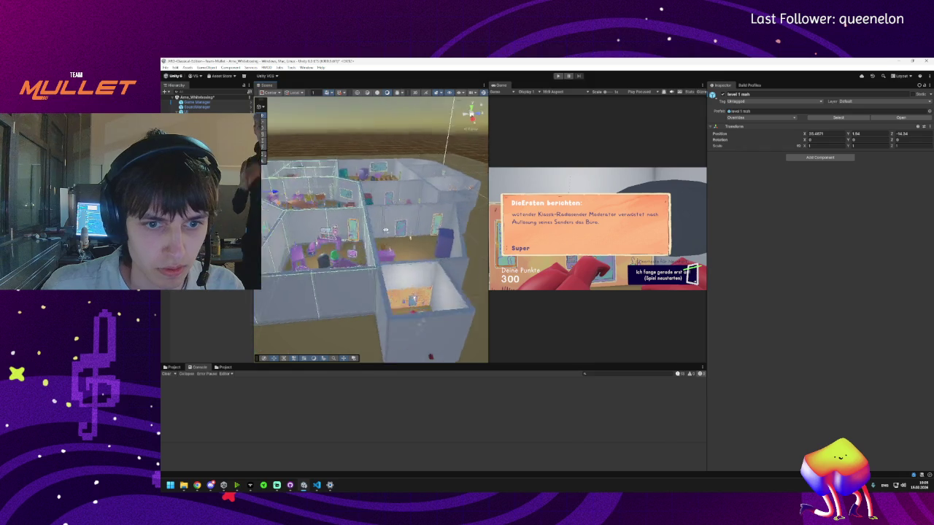
pyautogui.scroll(-5, 375, 230)
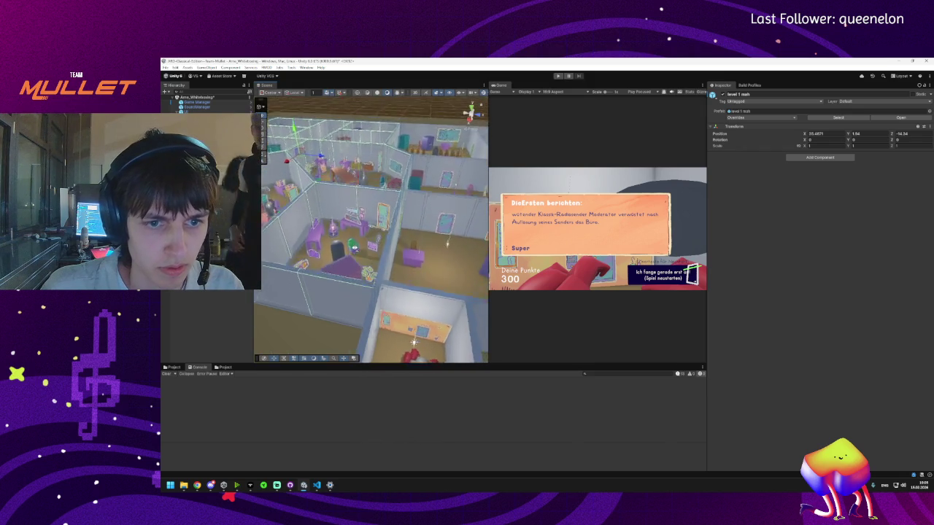
# - View the building from near top-down and angled perspectives, comparing level 2 (1) with level 1
pyautogui.moveTo(291, 235)
pyautogui.mouseDown()
pyautogui.moveTo(356, 287)
pyautogui.moveTo(354, 275)
pyautogui.moveTo(401, 283)
pyautogui.mouseUp()
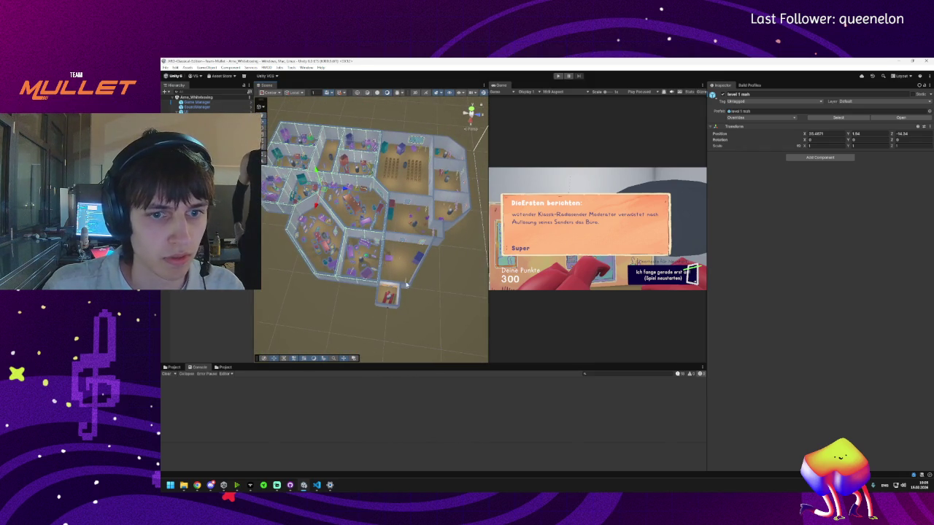
pyautogui.click(389, 299)
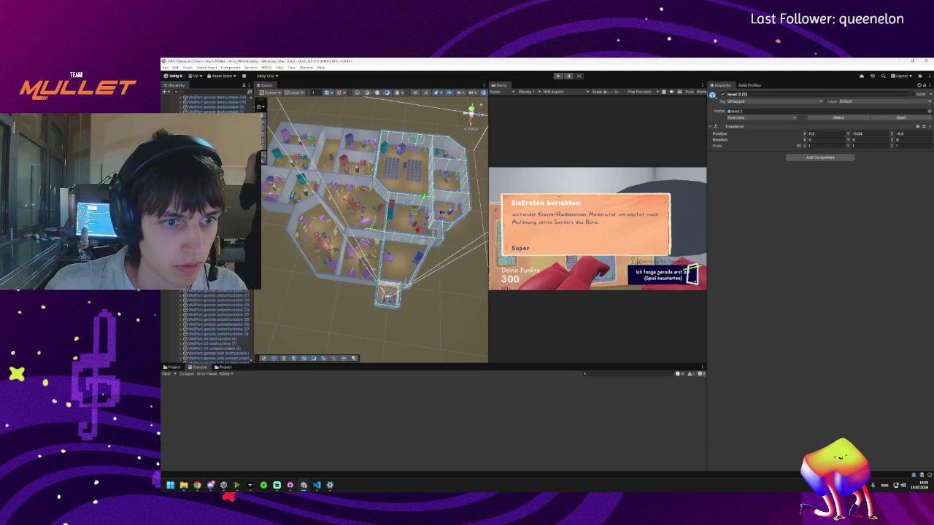
pyautogui.scroll(10, 394, 315)
pyautogui.scroll(-10, 385, 295)
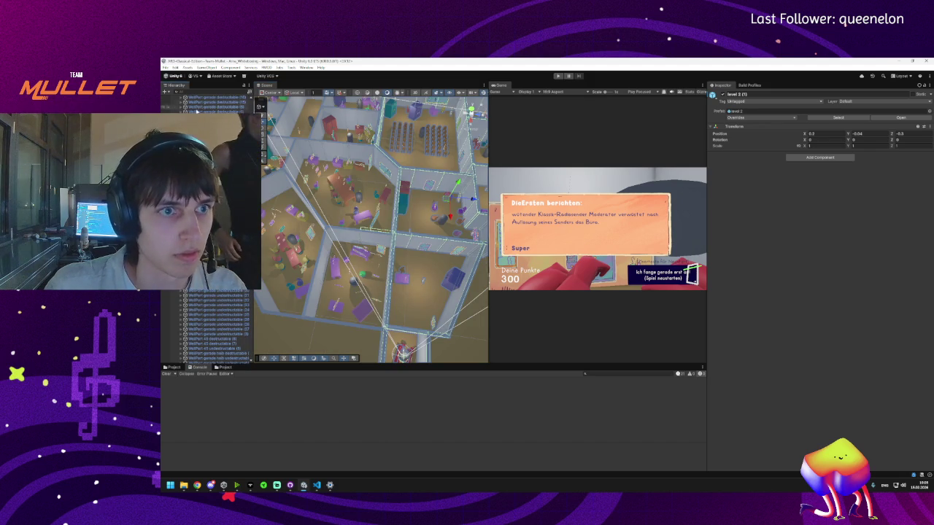
pyautogui.scroll(-10, 196, 292)
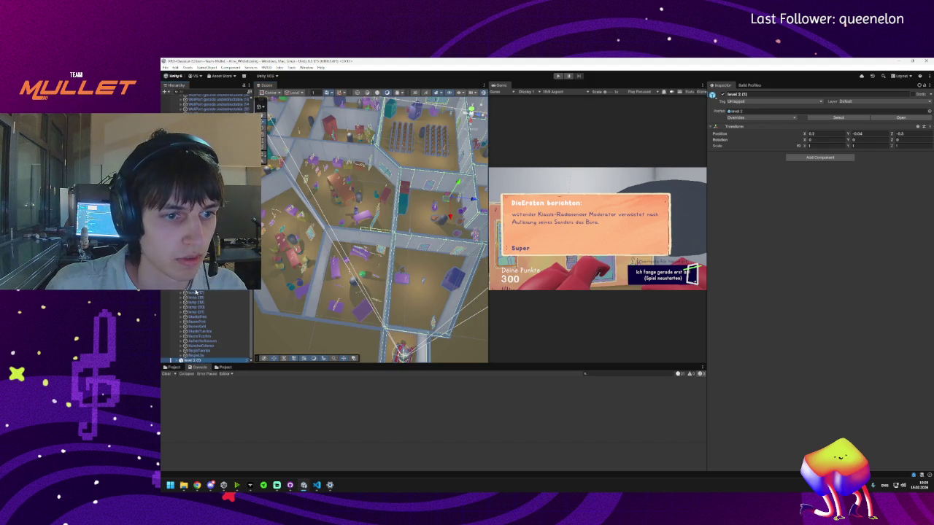
pyautogui.scroll(15, 211, 328)
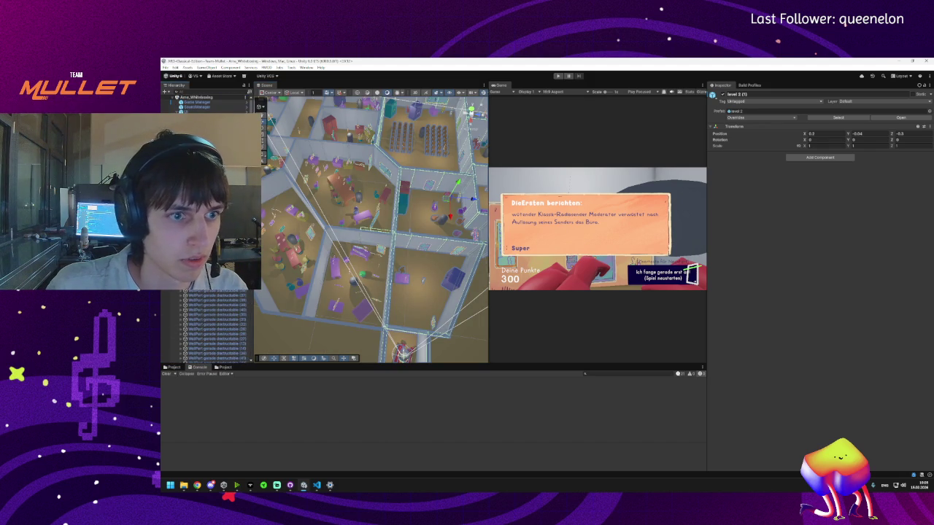
pyautogui.moveTo(372, 219); pyautogui.dragTo(358, 175)
pyautogui.click(306, 204)
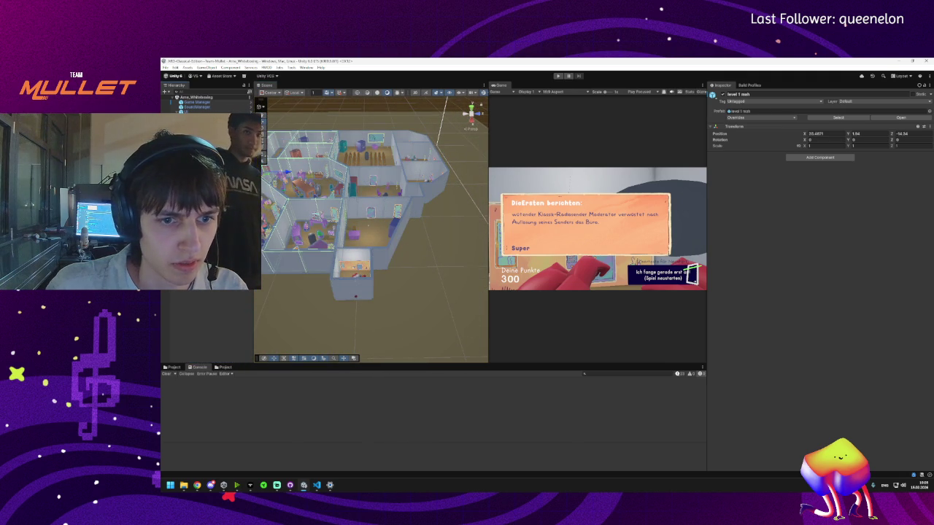
pyautogui.click(306, 204)
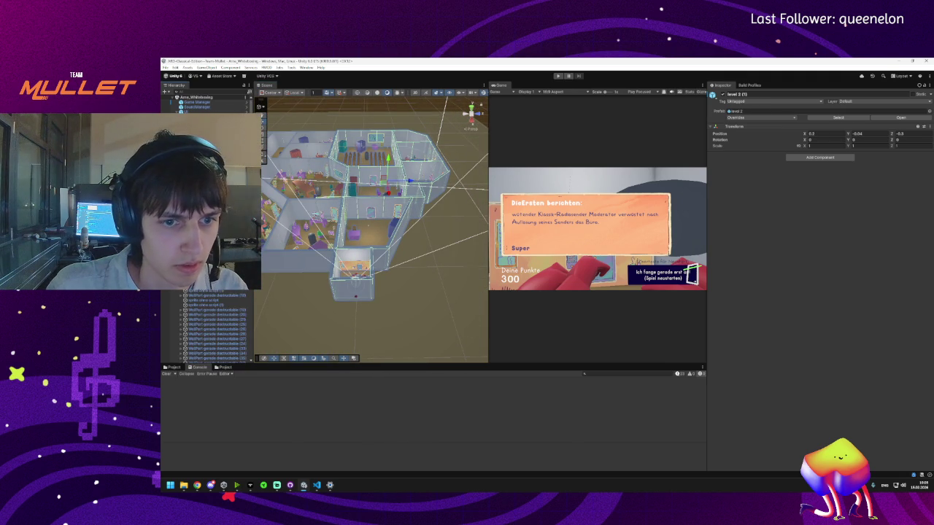
pyautogui.scroll(-5, 365, 219)
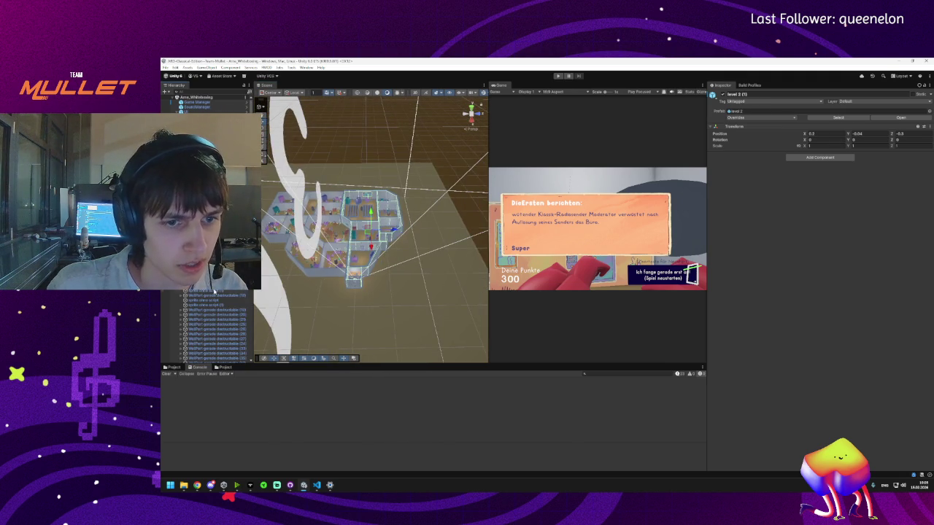
pyautogui.scroll(-5, 212, 294)
pyautogui.scroll(-5, 211, 294)
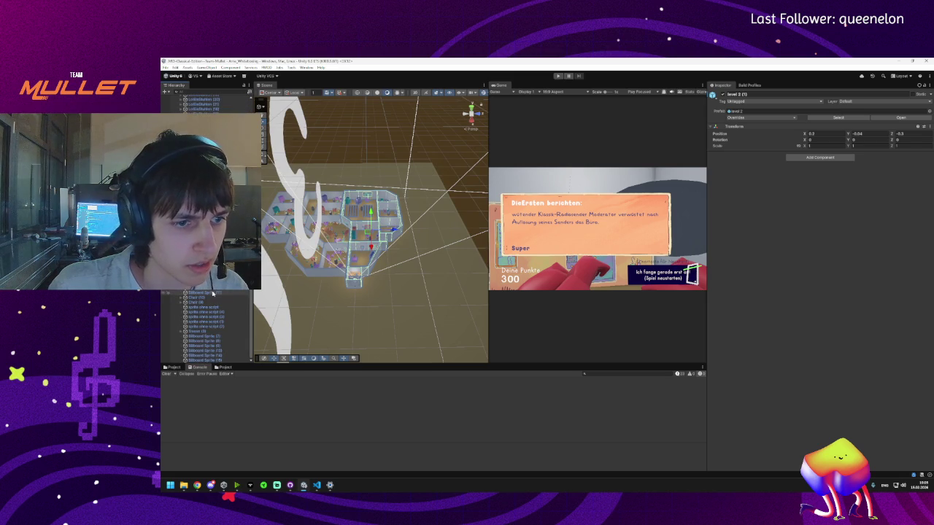
pyautogui.click(216, 92)
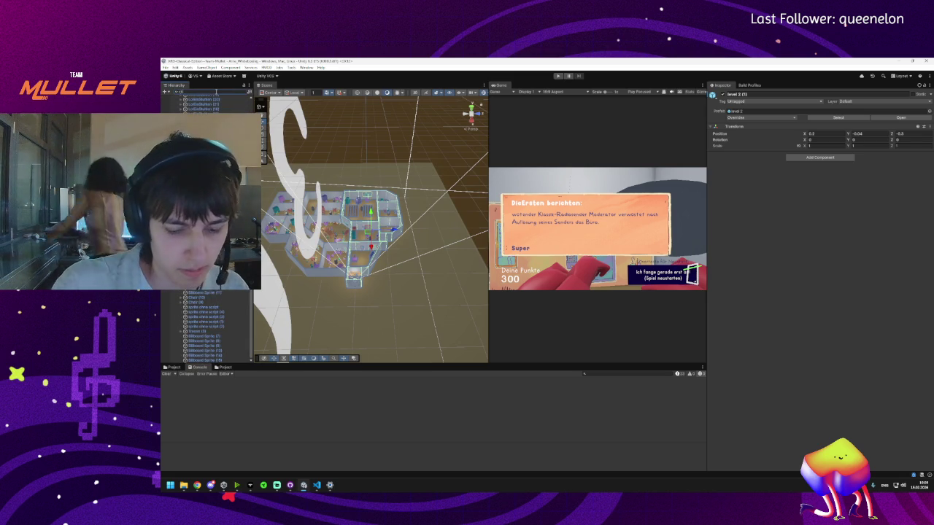
pyautogui.write('player')
pyautogui.click(206, 103)
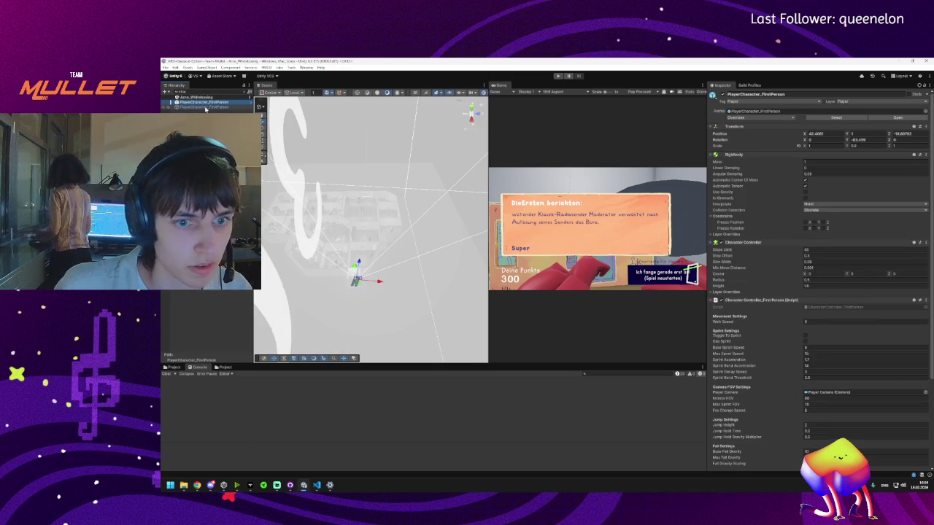
pyautogui.click(204, 107)
pyautogui.click(245, 93)
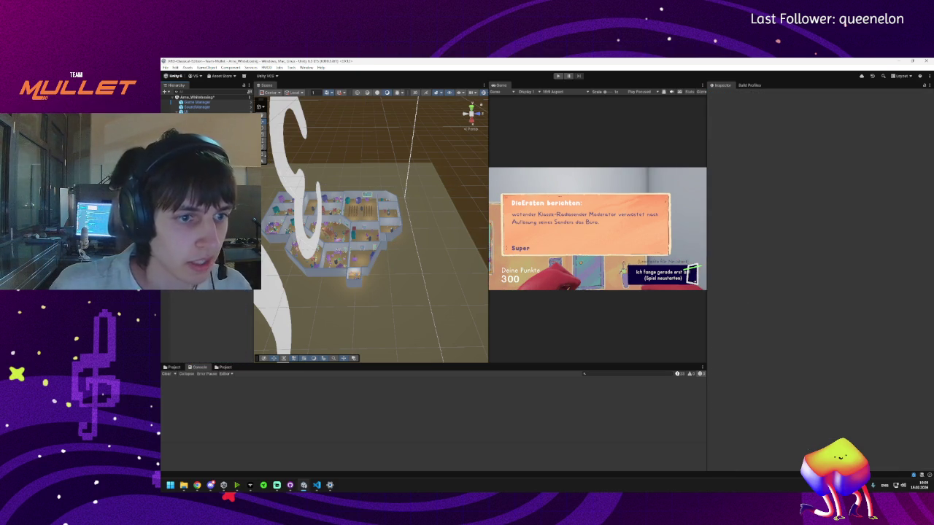
pyautogui.scroll(8, 331, 271)
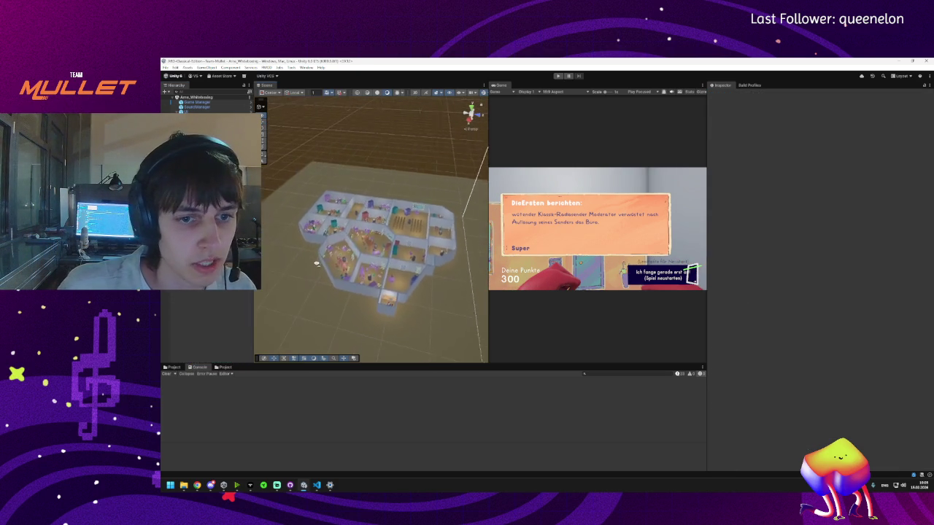
pyautogui.moveTo(330, 271); pyautogui.dragTo(340, 274)
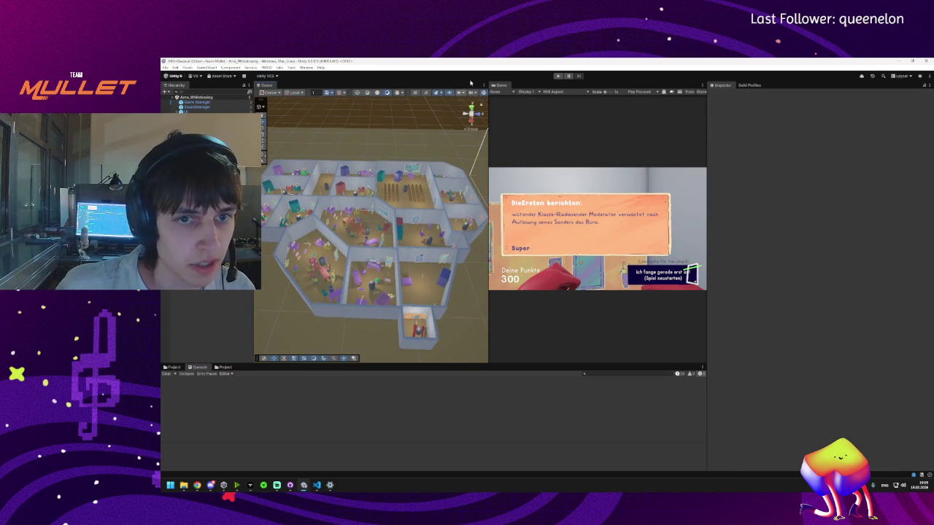
pyautogui.click(558, 76)
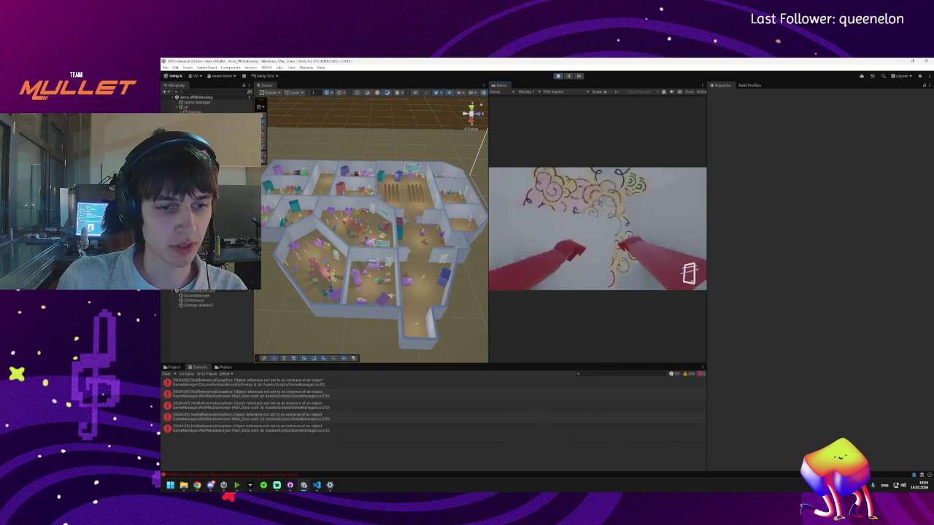
# - Pick the latest NullReferenceException, stop Play mode, and open its Destruct call in Player_Interact.cs
pyautogui.press('super')
pyautogui.click(285, 406)
pyautogui.click(284, 429)
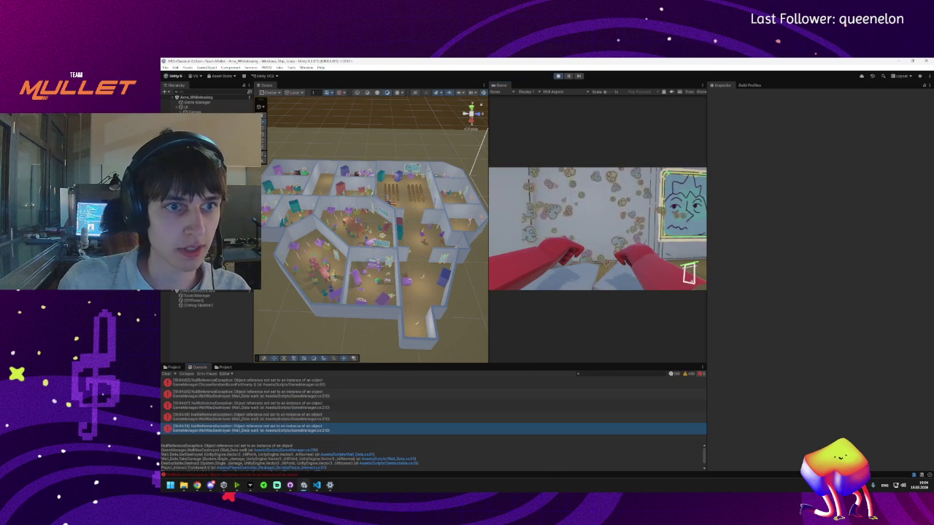
pyautogui.click(556, 76)
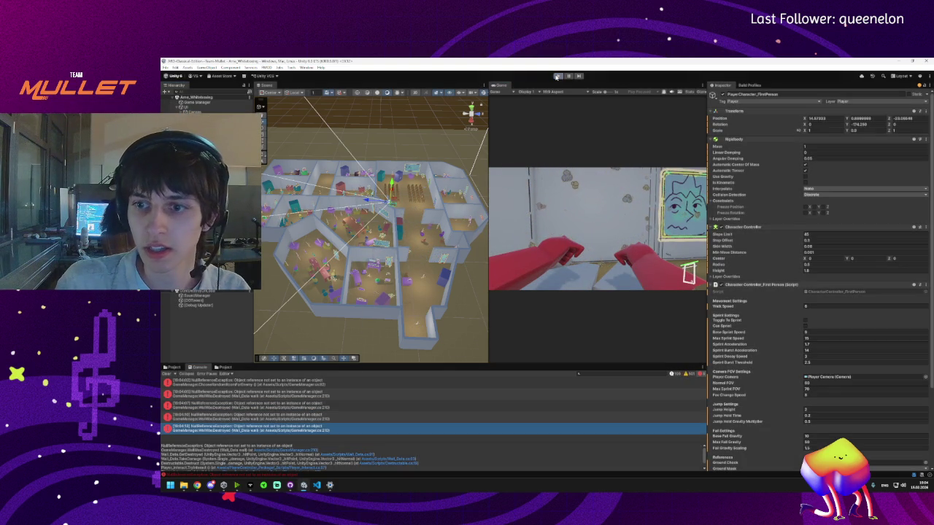
pyautogui.click(343, 469)
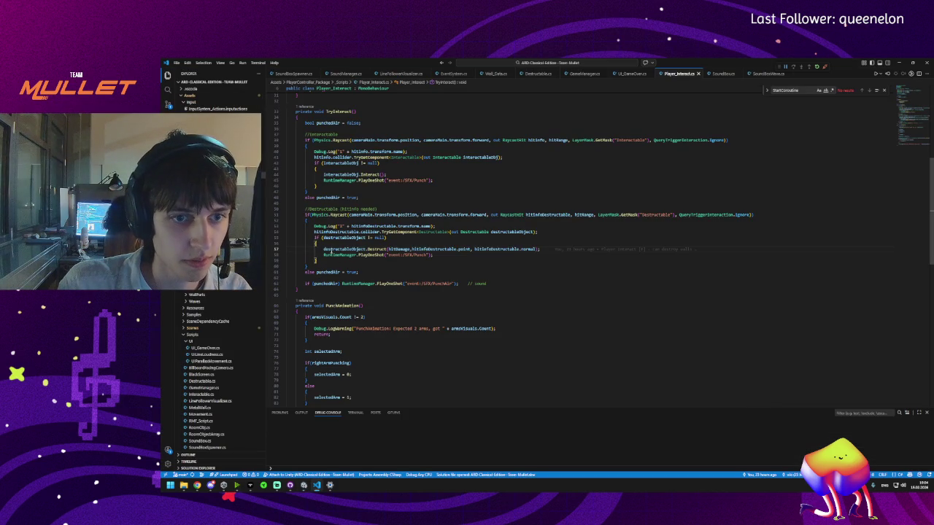
# - Select line 57's destructableObject.Destruct call in Player_Interact.cs, then switch back to Unity
pyautogui.tripleClick(329, 249)
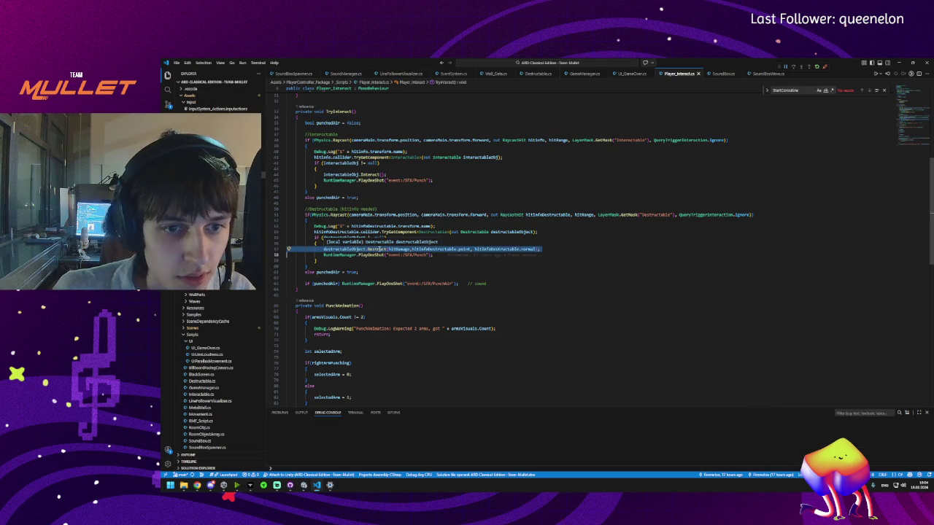
pyautogui.hotkey('alt', 'Tab')
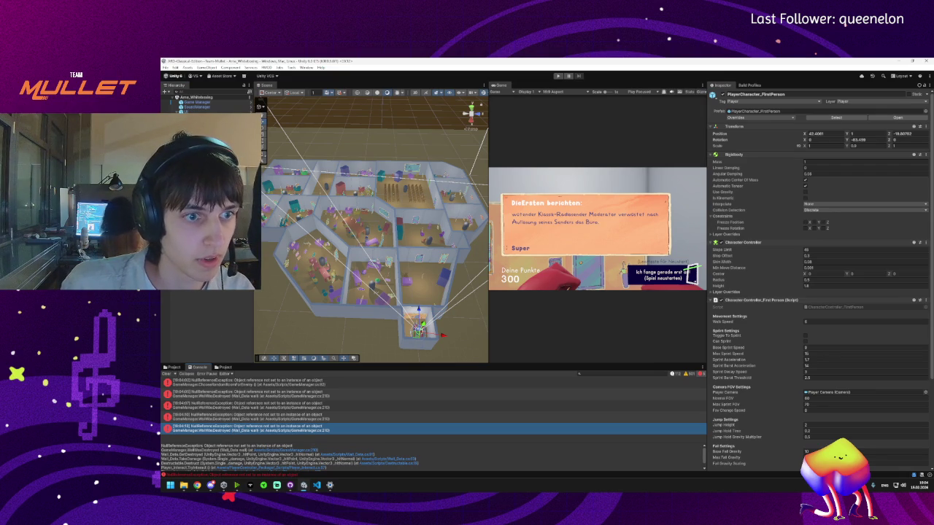
pyautogui.click(278, 228)
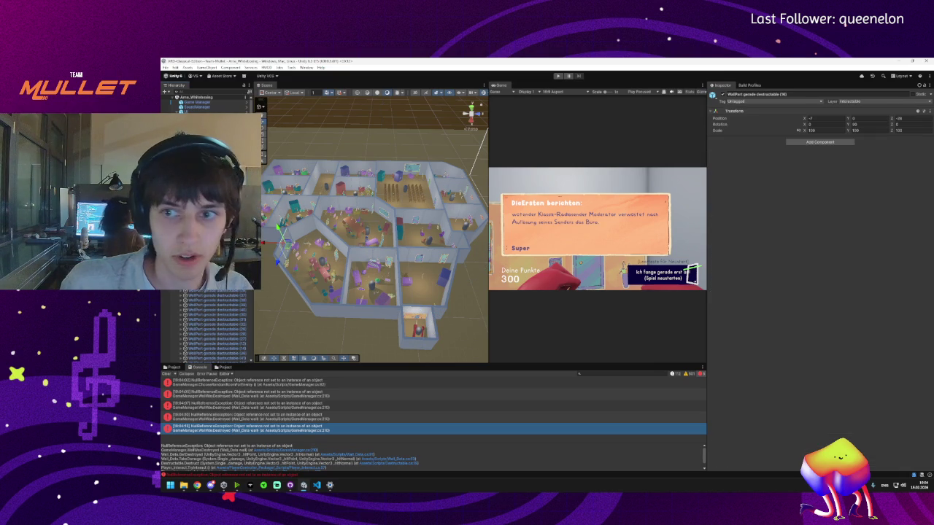
pyautogui.click(278, 227)
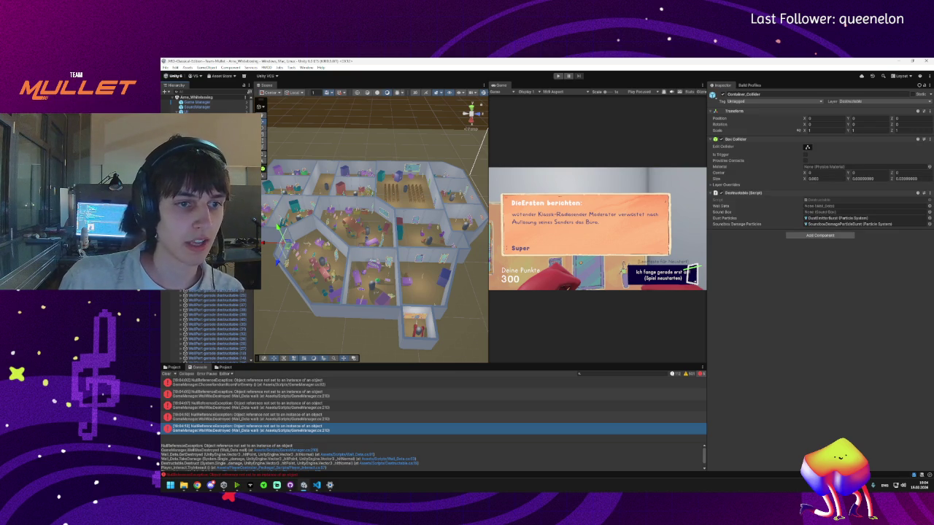
pyautogui.click(360, 252)
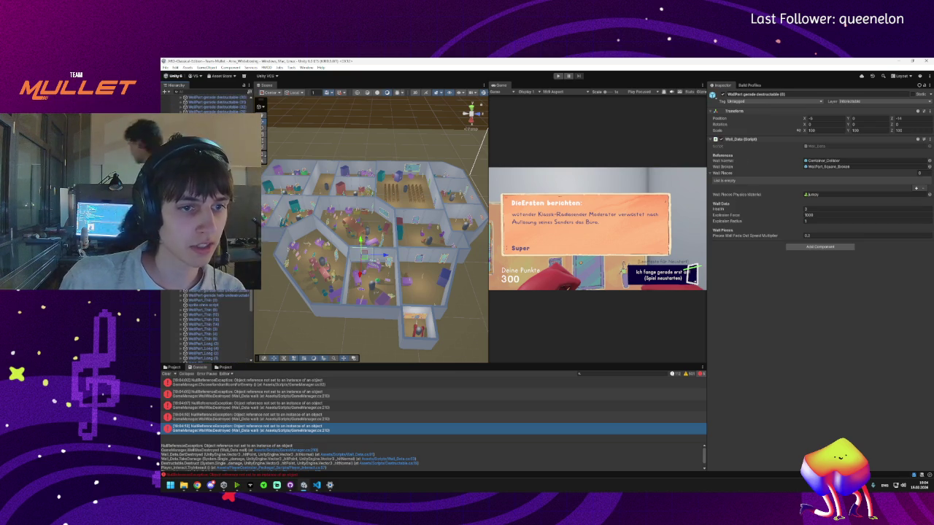
pyautogui.keyDown('shift'); pyautogui.click(204, 110); pyautogui.keyUp('shift')
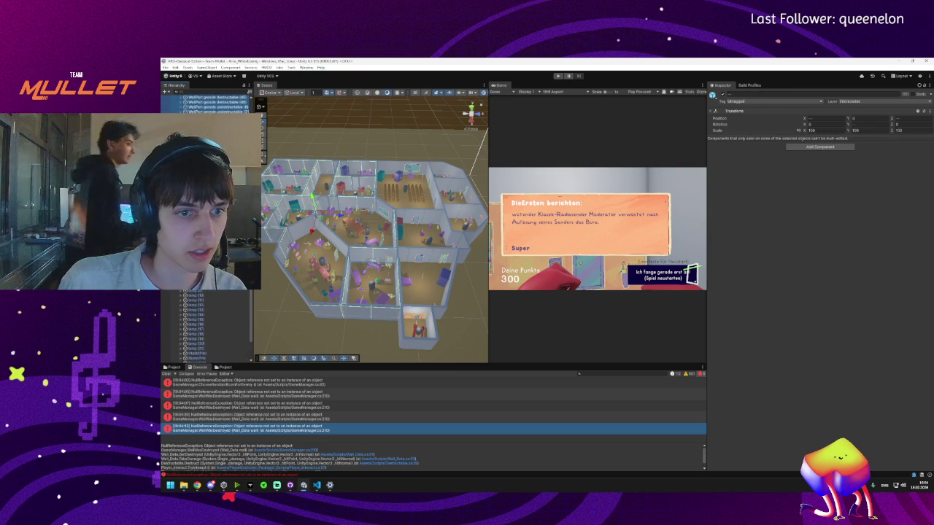
pyautogui.click(296, 213)
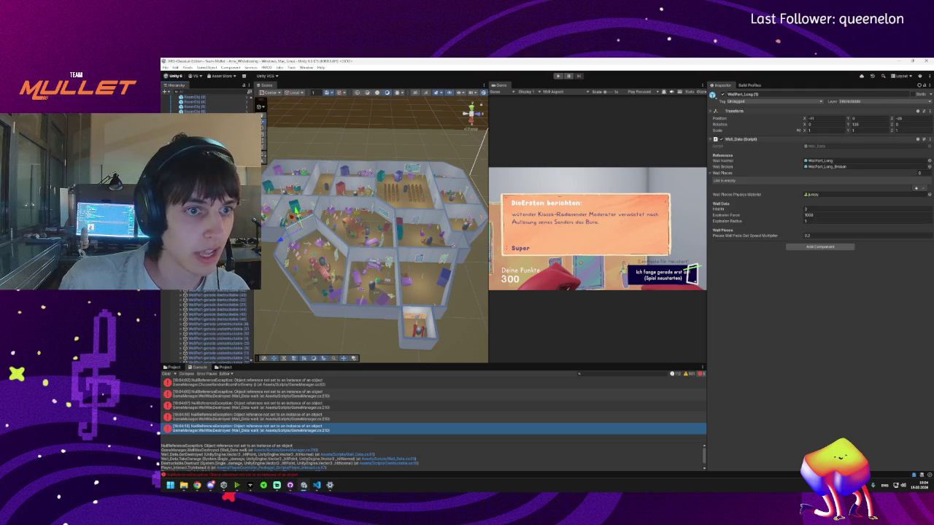
pyautogui.hotkey('ctrl', 'z')
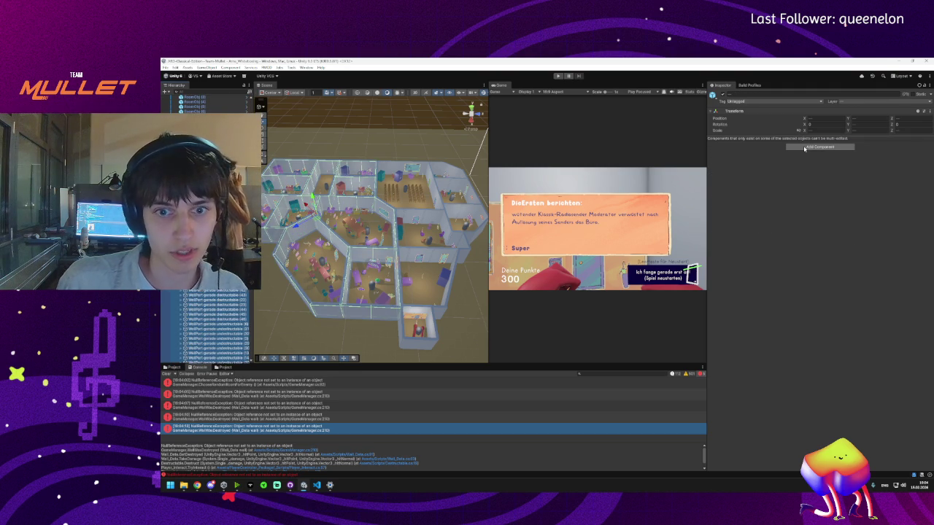
pyautogui.click(804, 146)
pyautogui.write('all')
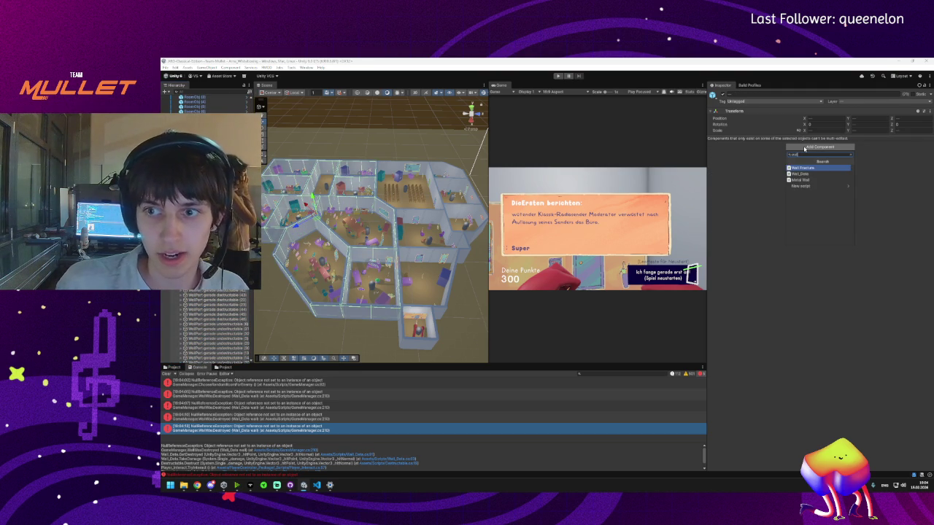
pyautogui.click(847, 277)
pyautogui.click(361, 251)
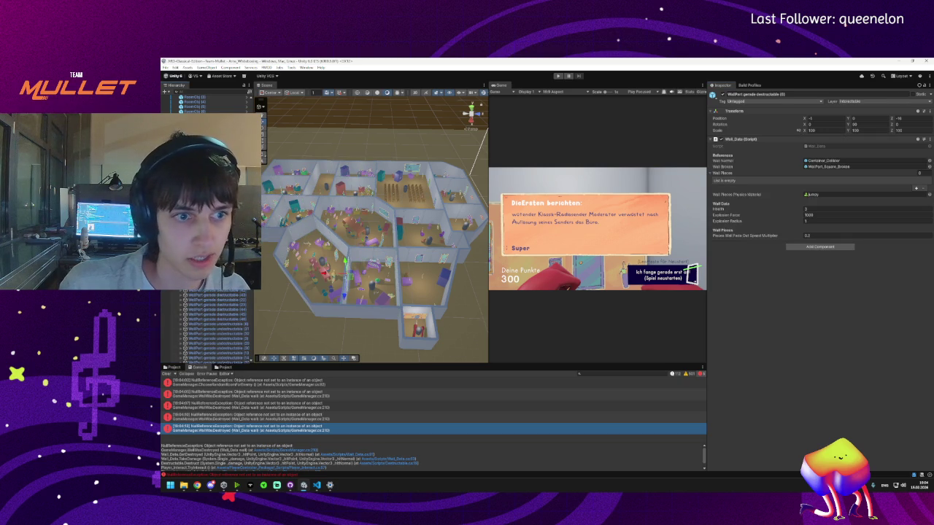
pyautogui.click(215, 315)
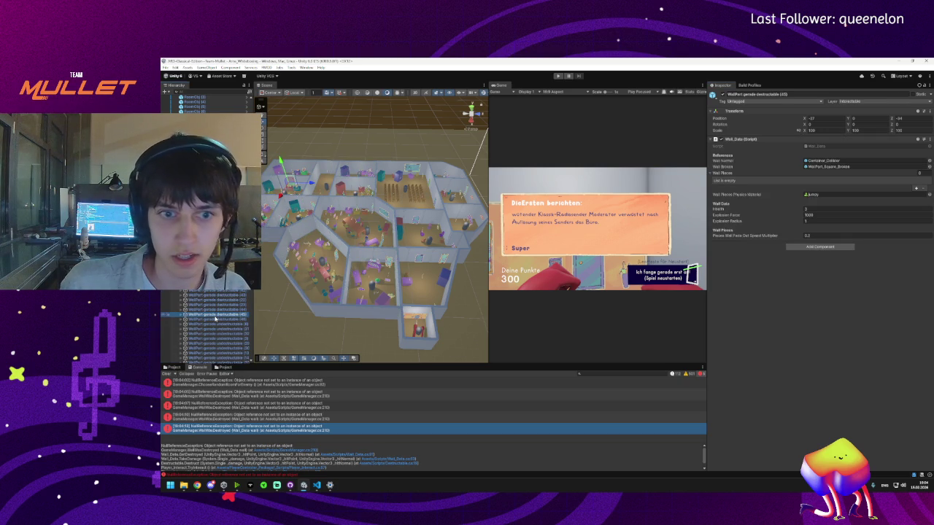
pyautogui.click(418, 254)
pyautogui.click(419, 257)
pyautogui.click(420, 256)
pyautogui.click(419, 257)
pyautogui.scroll(6, 419, 281)
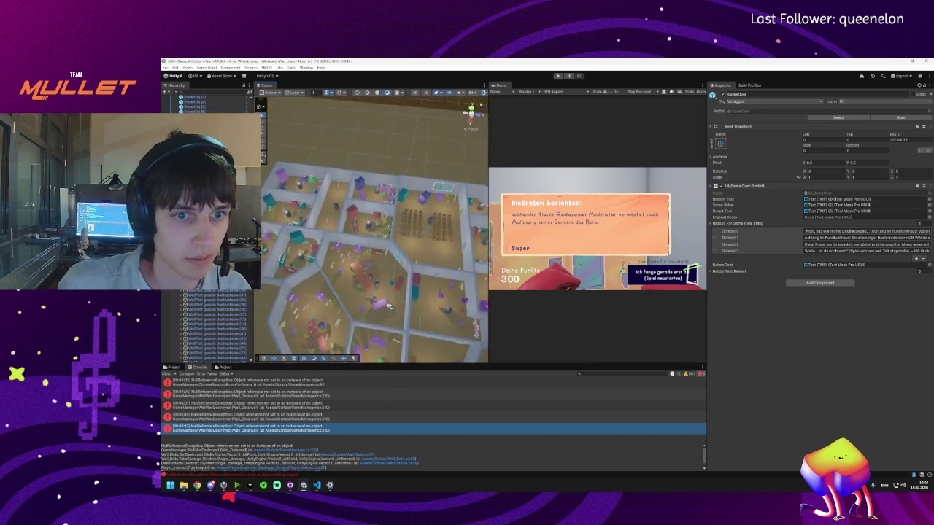
pyautogui.scroll(-5, 389, 307)
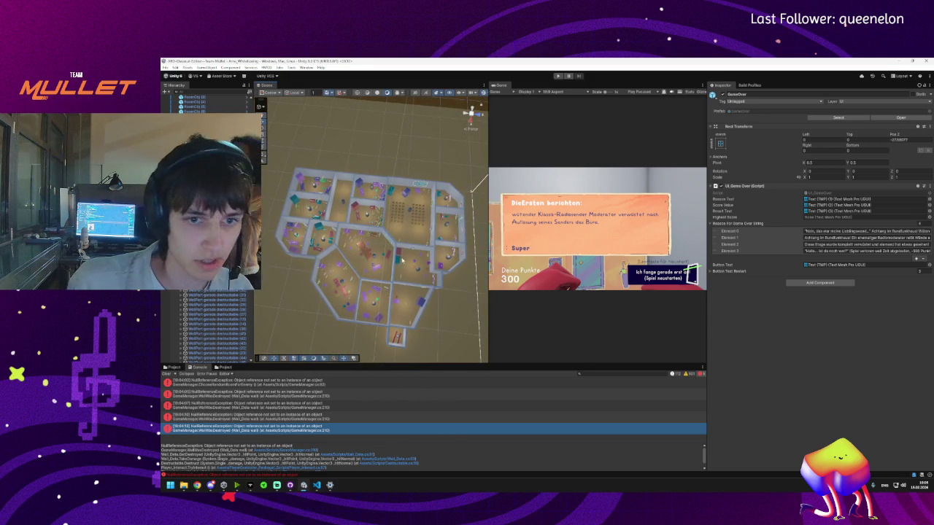
pyautogui.scroll(5, 402, 261)
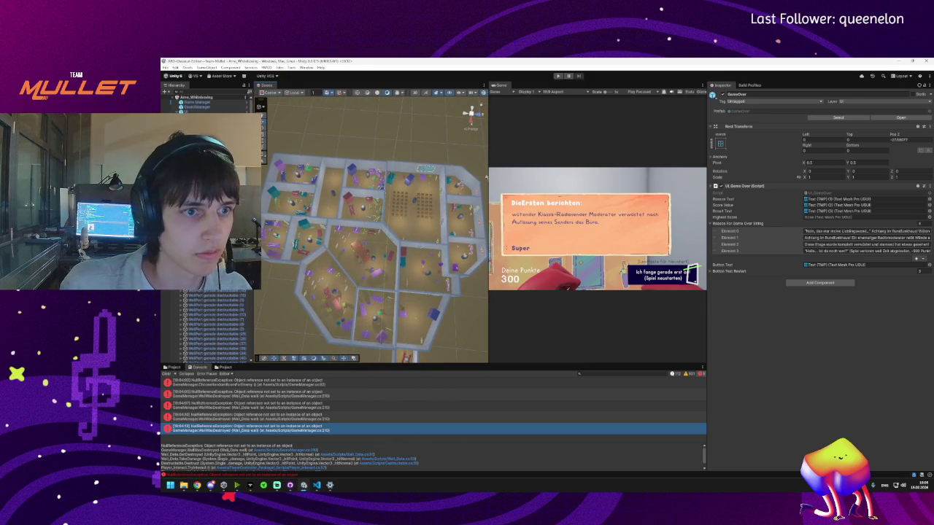
pyautogui.click(372, 317)
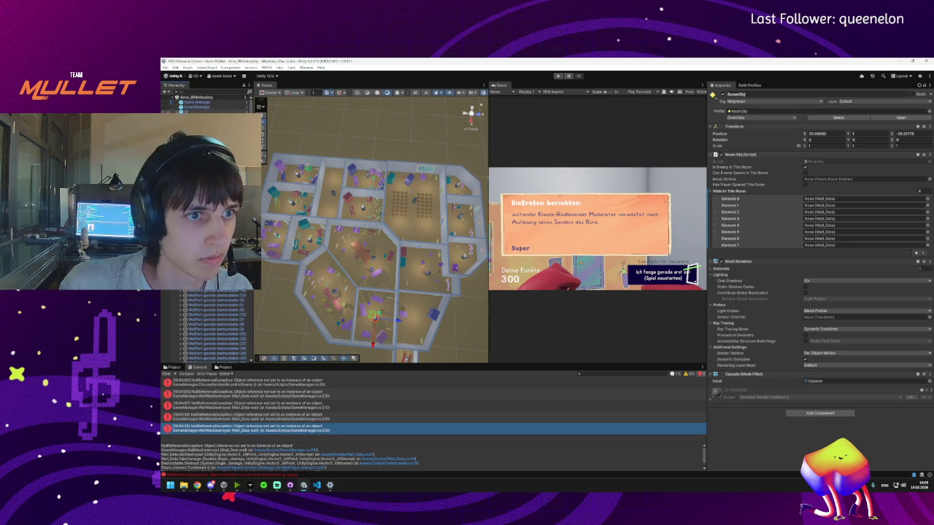
pyautogui.click(191, 111)
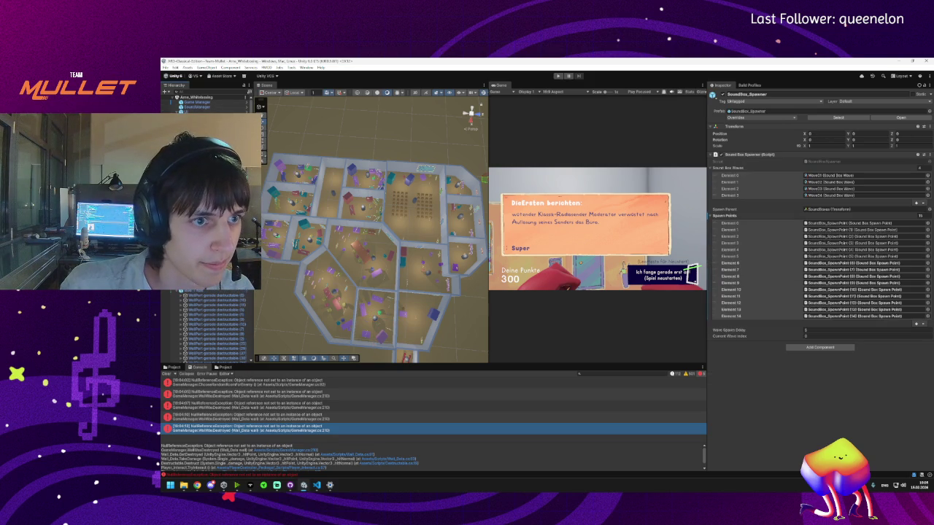
pyautogui.scroll(-5, 208, 336)
pyautogui.click(196, 358)
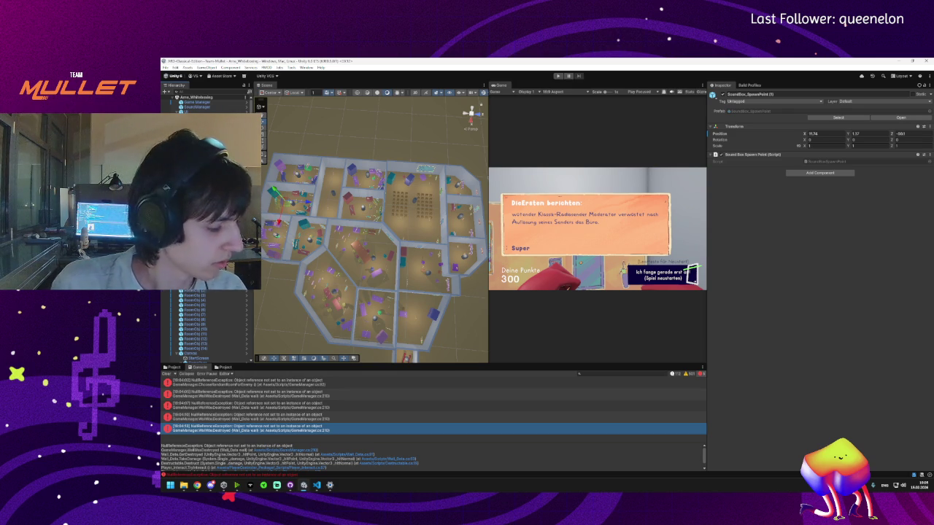
pyautogui.press('Up')
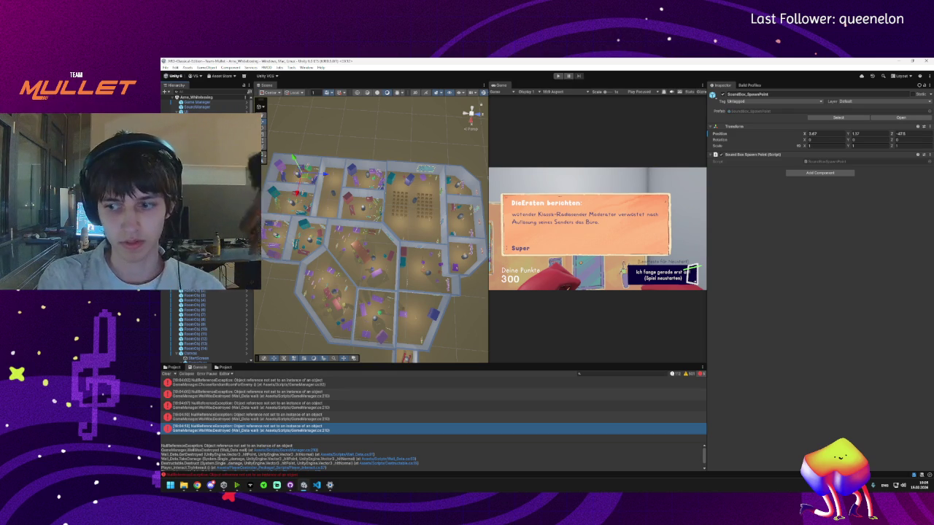
pyautogui.press('Down')
pyautogui.press('Down')
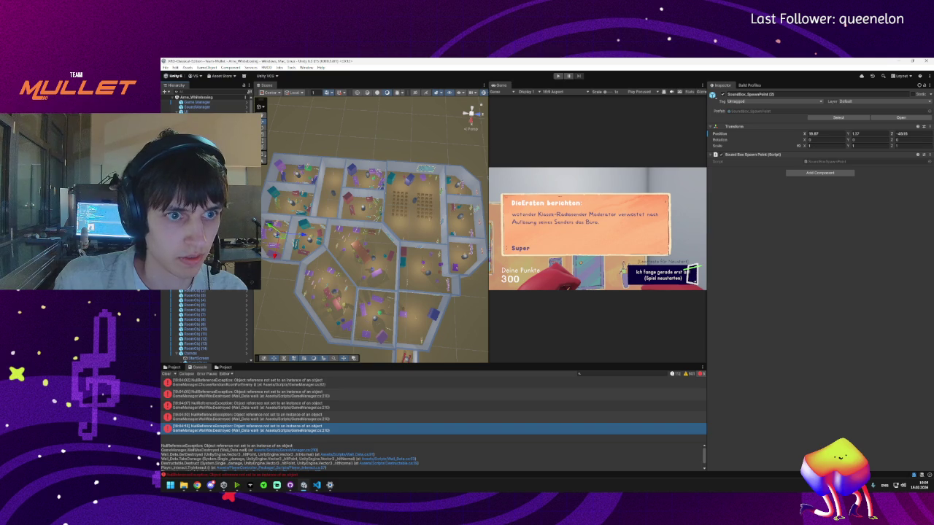
pyautogui.press('Down')
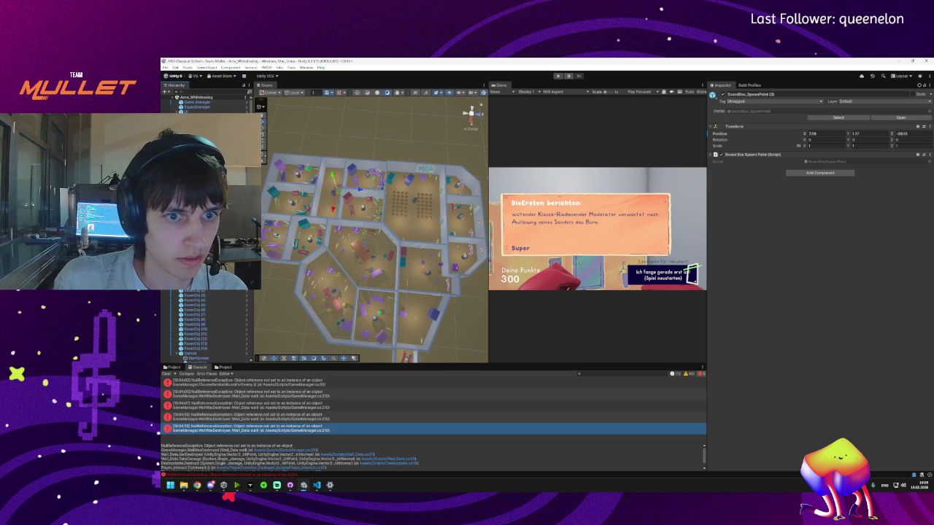
pyautogui.press('Down')
pyautogui.press('Down')
pyautogui.press('Down')
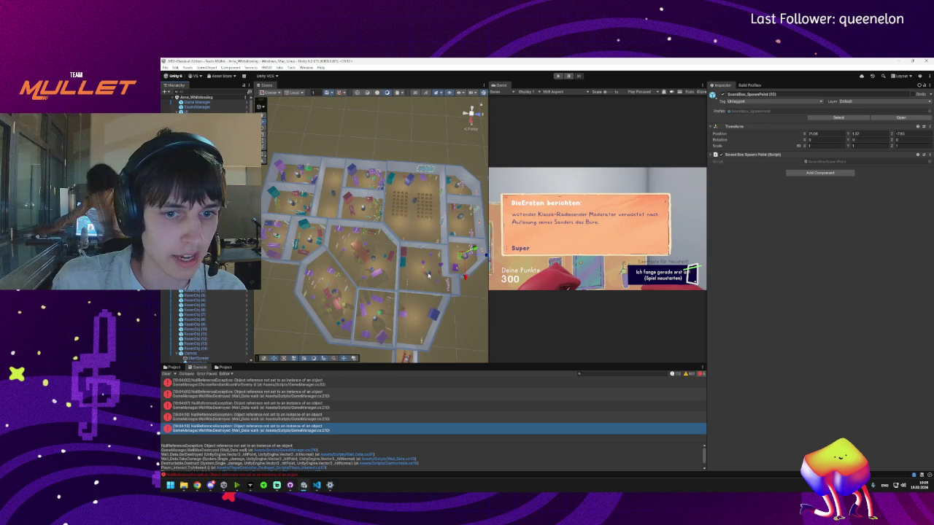
pyautogui.press('Down')
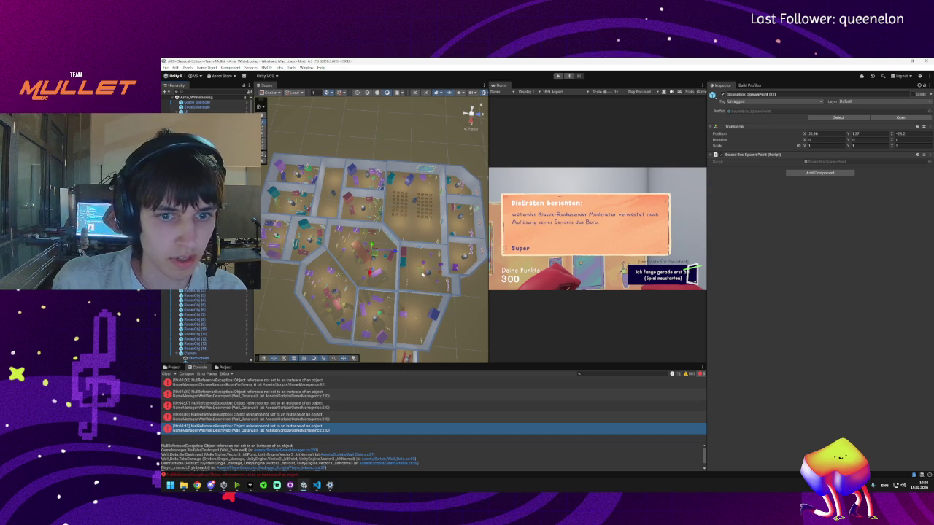
pyautogui.press('Delete')
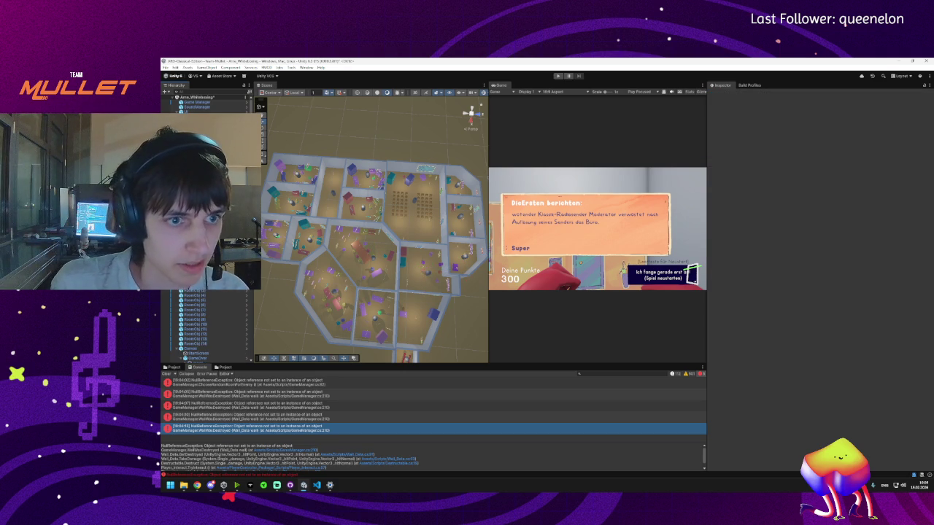
pyautogui.hotkey('ctrl', 'z')
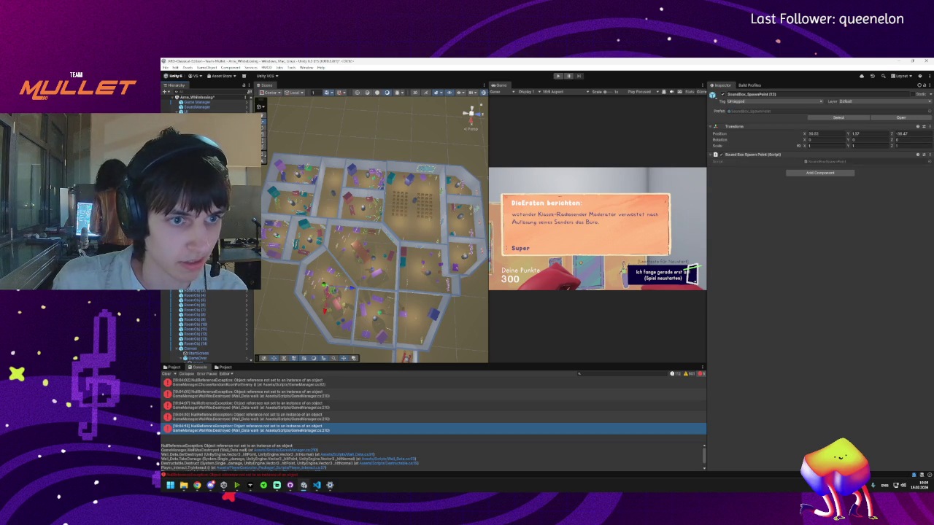